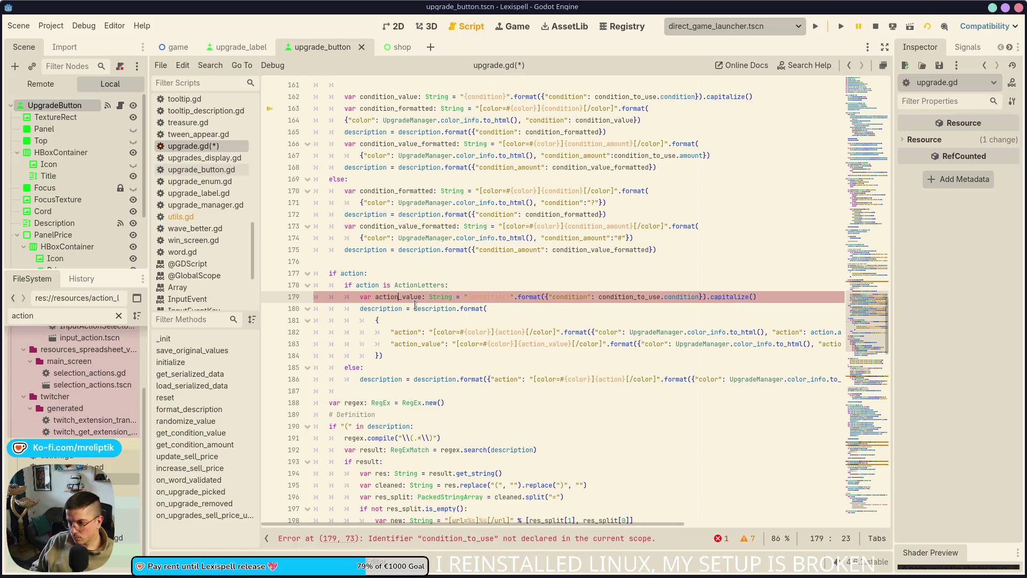
- Rename line 179's string placeholder and format key to action_value
key(ctrl+s)
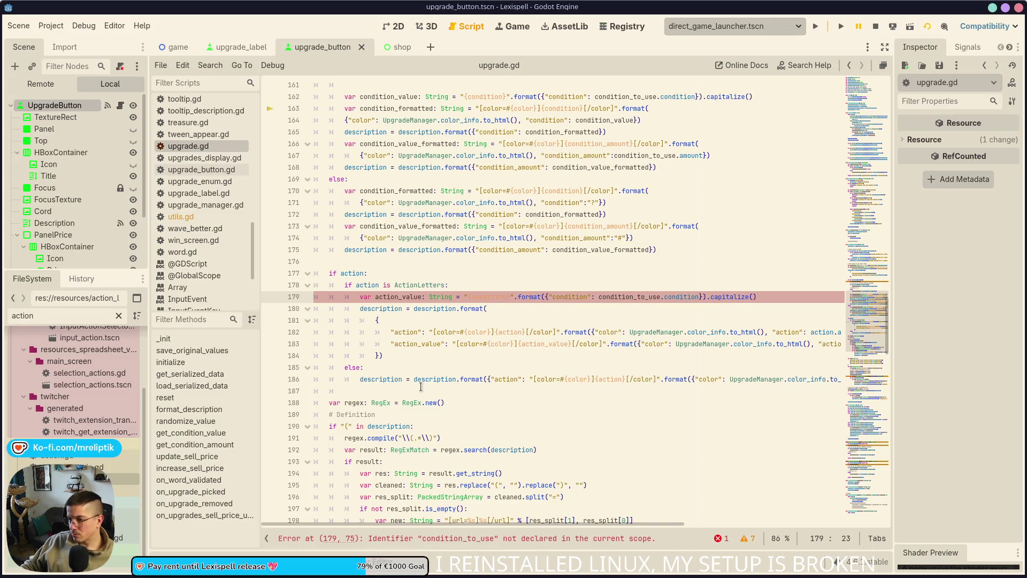
double_click(409, 344)
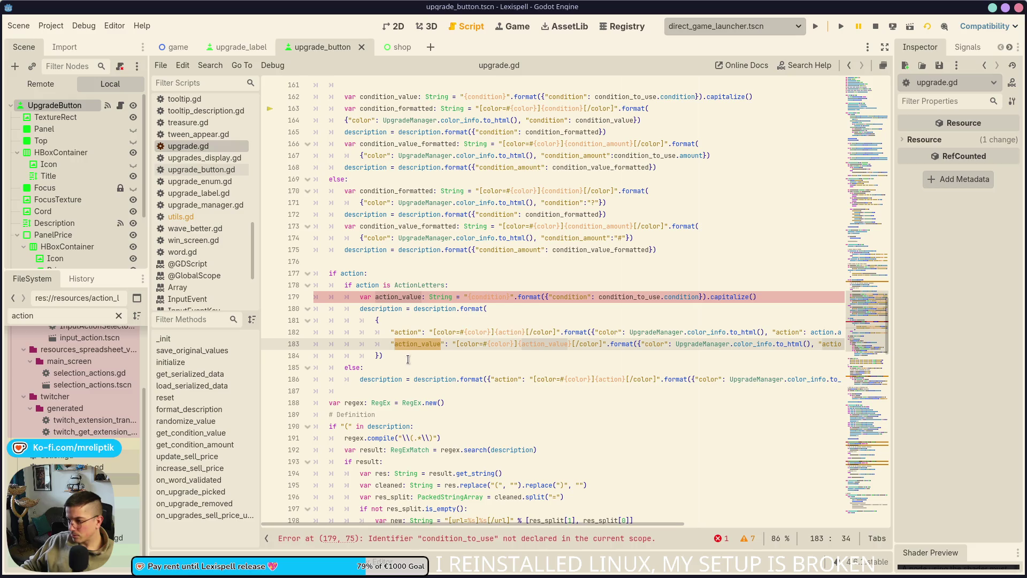
double_click(480, 297)
text(action_value)
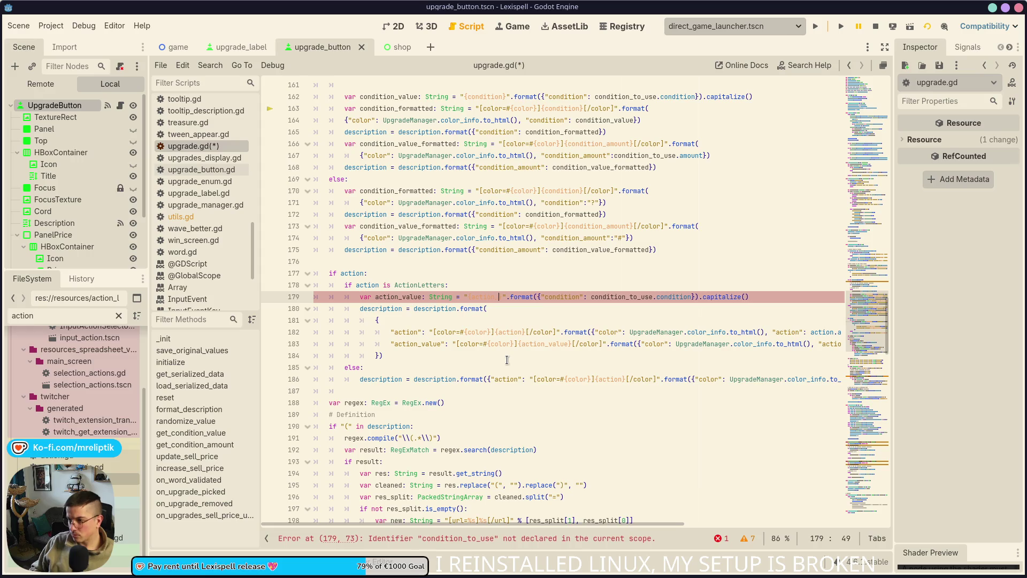
key(ctrl+s)
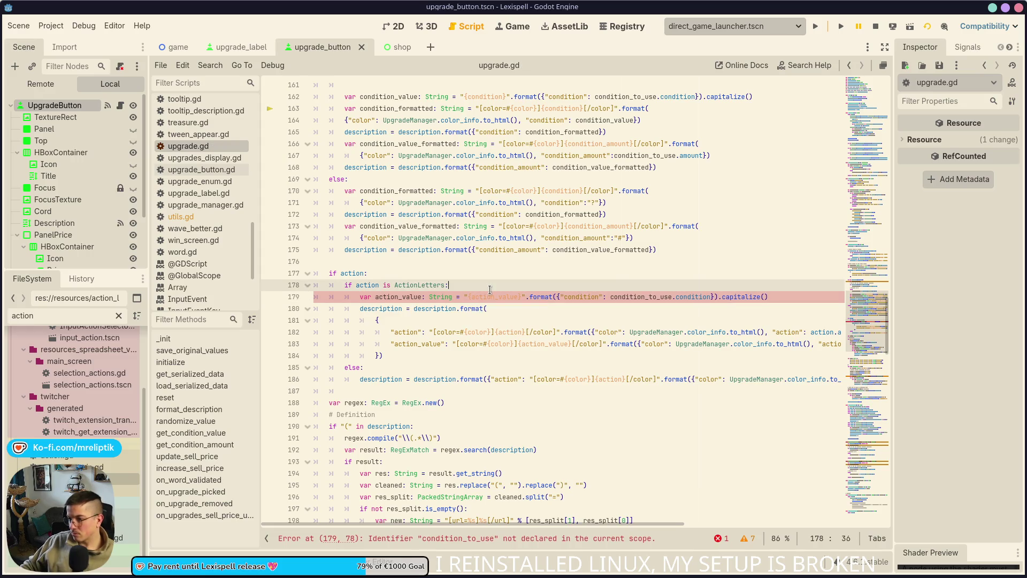
click(581, 296)
double_click(581, 297)
text(action_value)
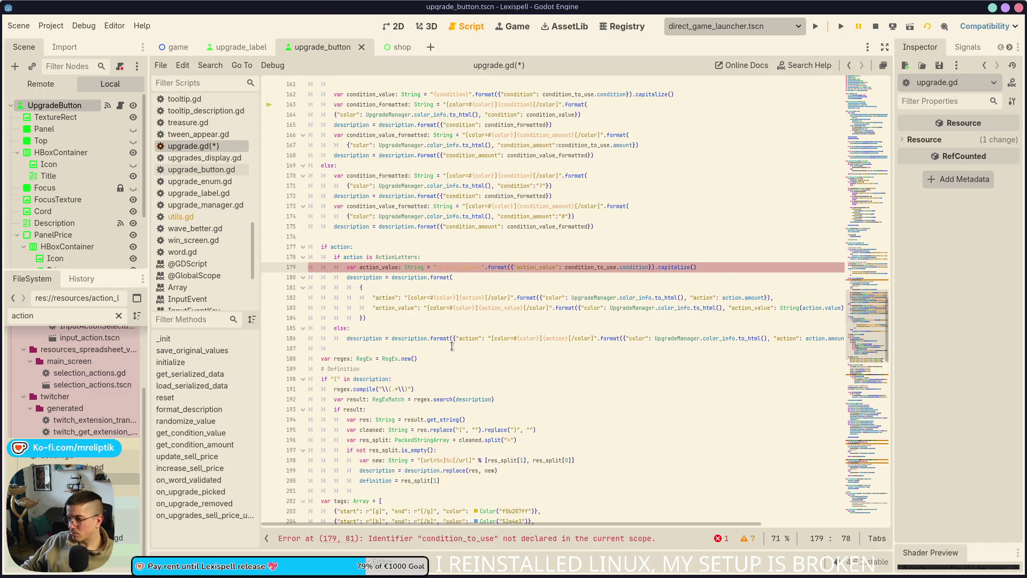
- Make line 179 format action.value instead of condition_to_use.condition, and save
scroll(453, 346, right, 5)
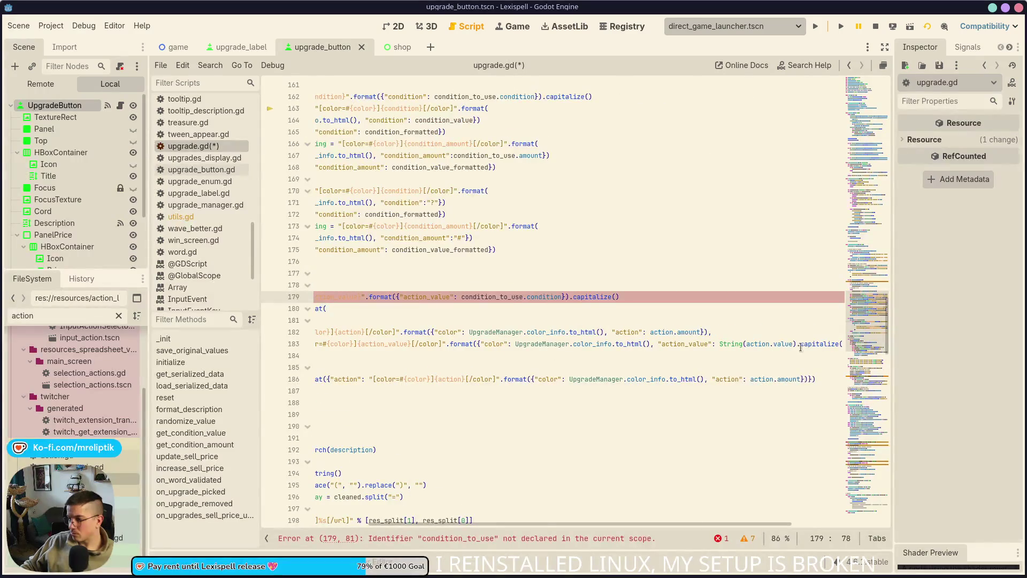
double_click(749, 344)
key(ctrl+c)
double_click(487, 297)
key(ctrl+v)
double_click(497, 298)
text(value)
key(ctrl+s)
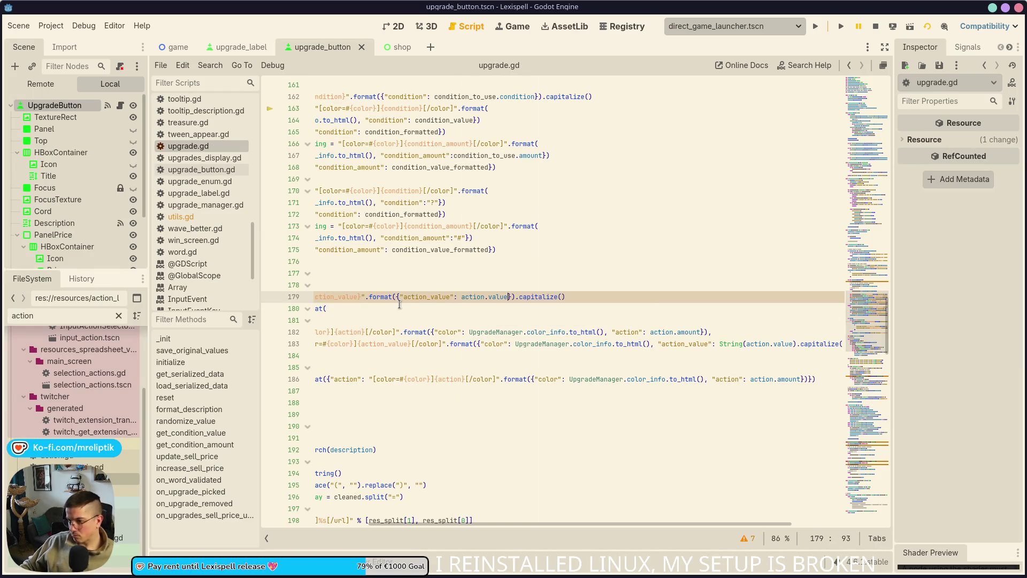
- Replace line 183's String(action.value).capitalize() with action_value, save, and run the game
scroll(424, 329, up, 2)
scroll(424, 328, left, 5)
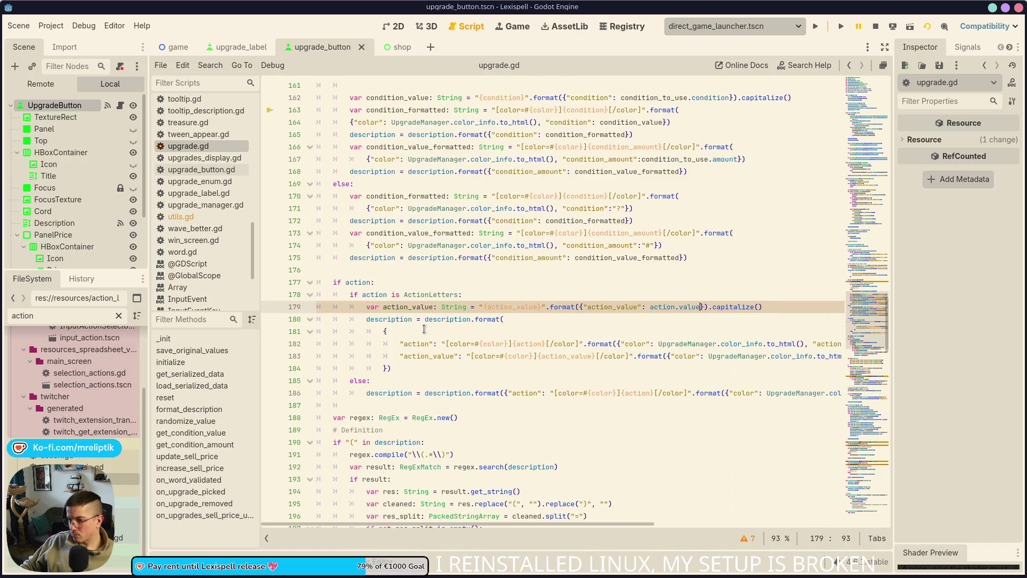
double_click(417, 307)
scroll(514, 331, right, 5)
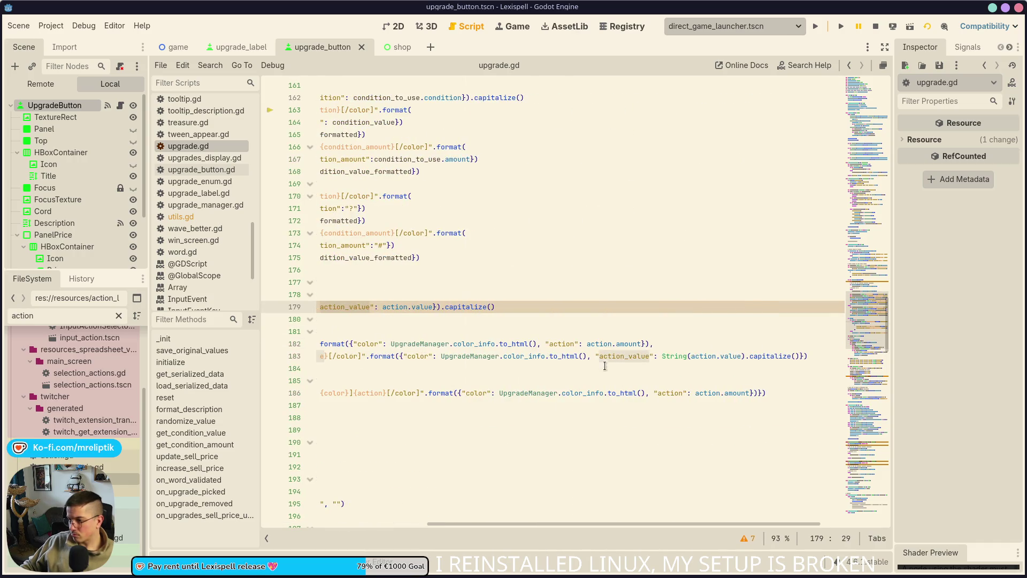
double_click(612, 356)
drag(663, 356, 805, 357)
key(ctrl+v)
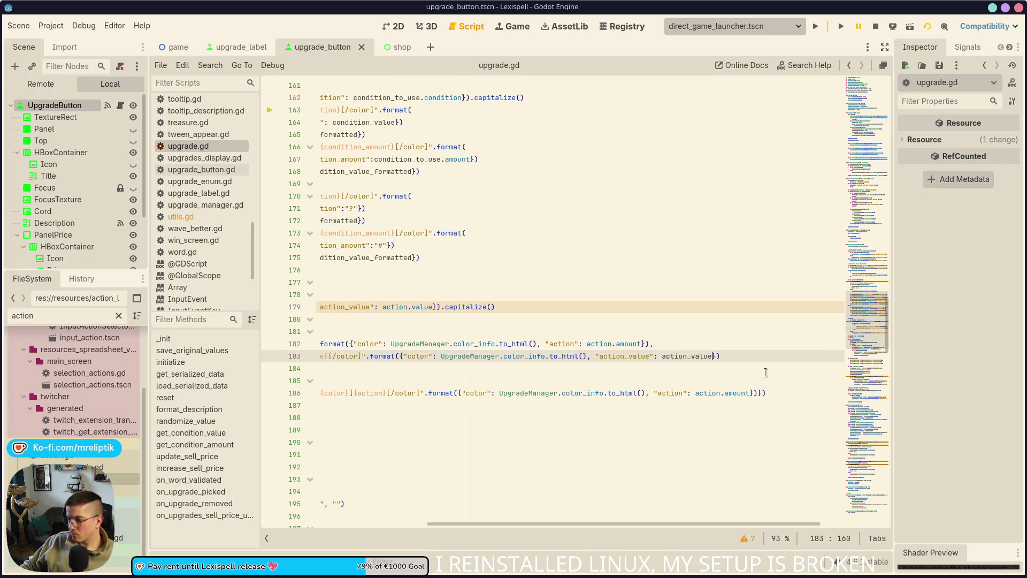
scroll(507, 370, left, 3)
key(ctrl+s)
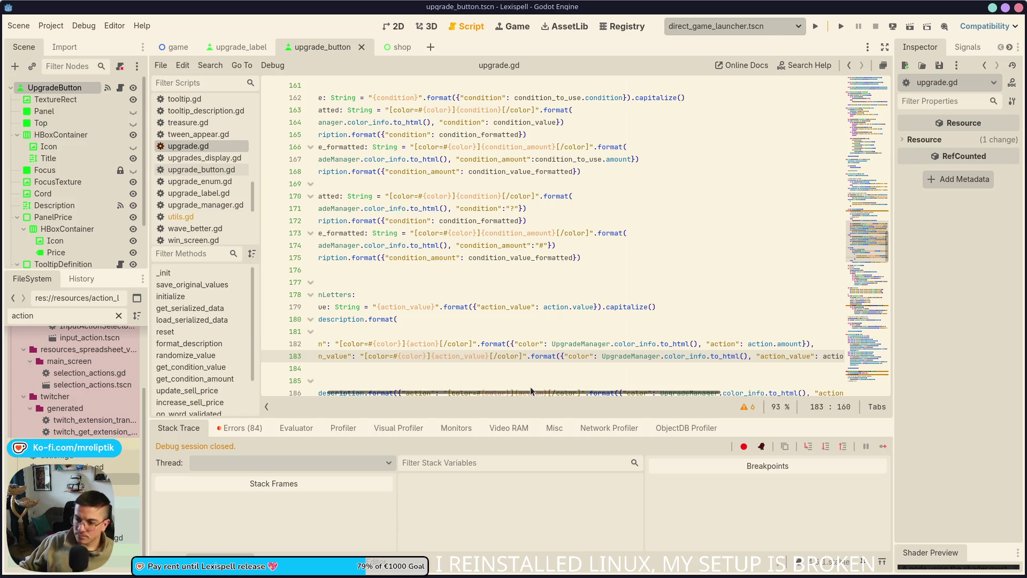
click(816, 25)
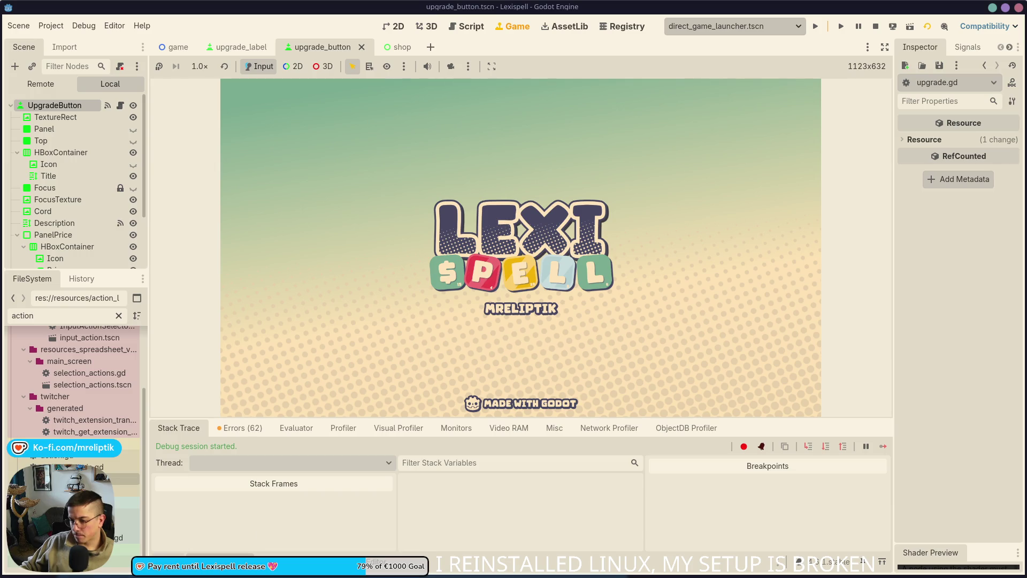
- Click past the splash into Chapter 1, open the F1 debug overlay, then return to upgrade_button.gd
click(182, 559)
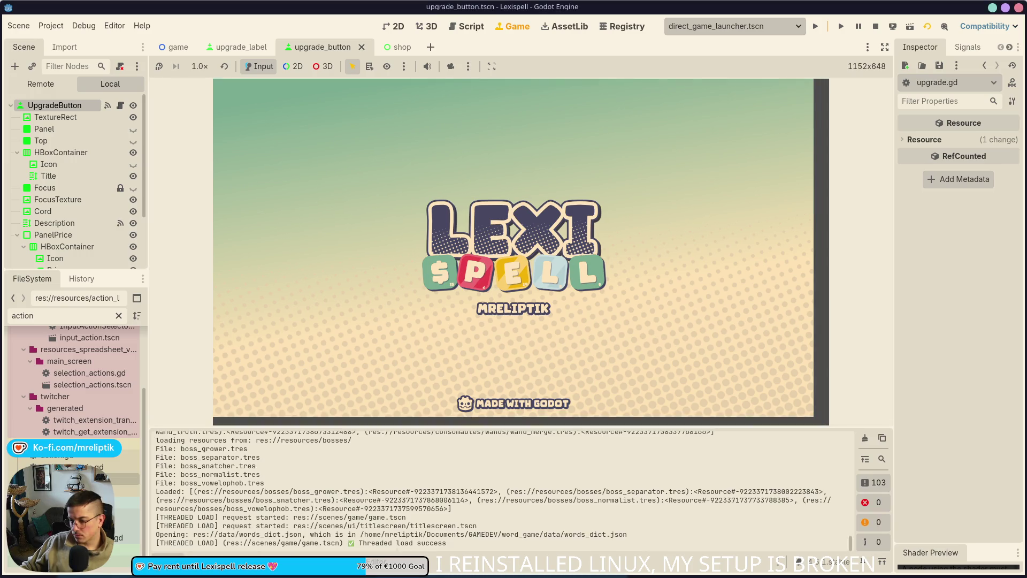
click(182, 559)
click(307, 330)
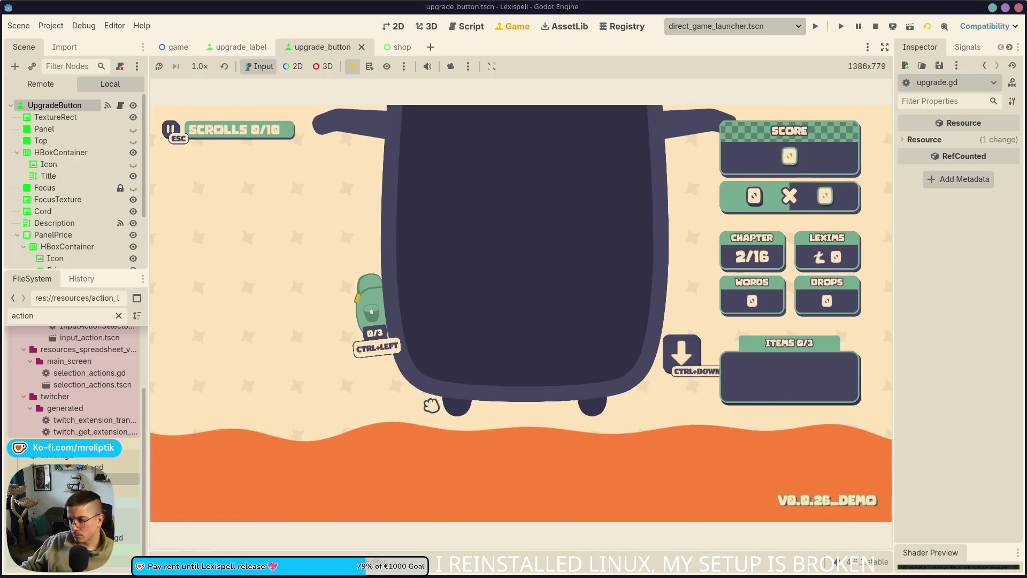
key(F1)
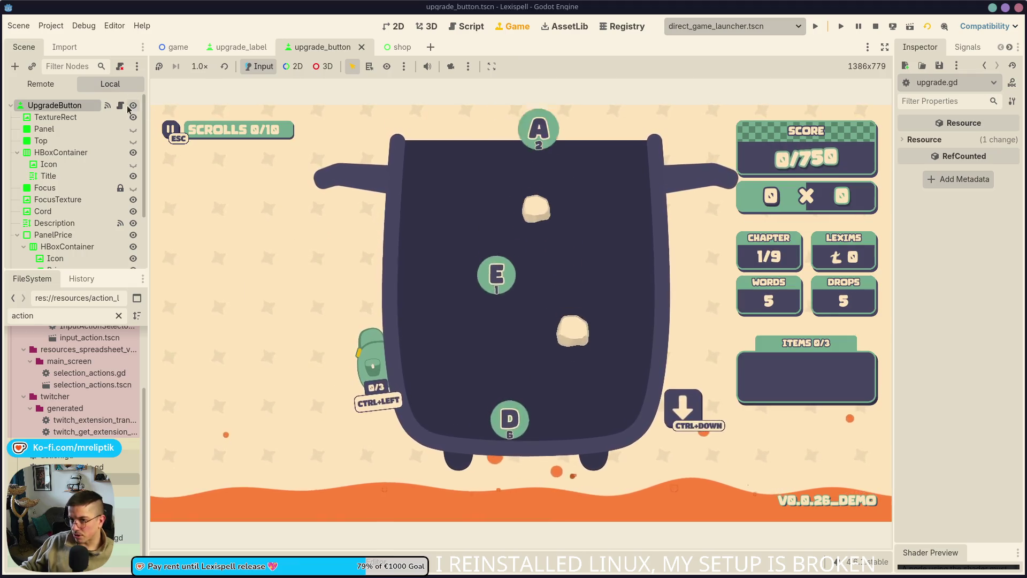
click(119, 106)
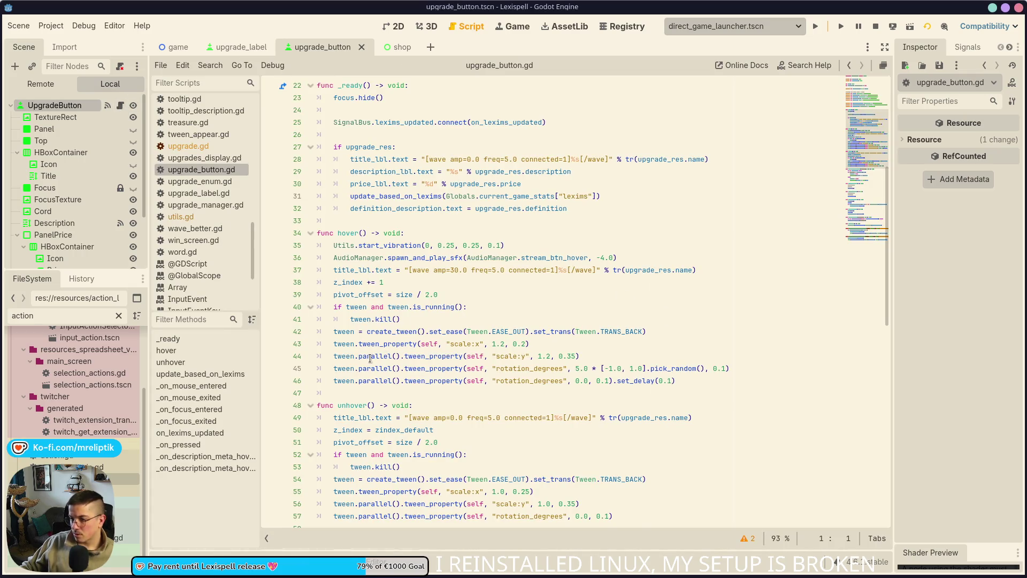
- Switch to the shop scene and bring up upgrade.gd from the script list
ctrl+scroll(371, 359, up, 3)
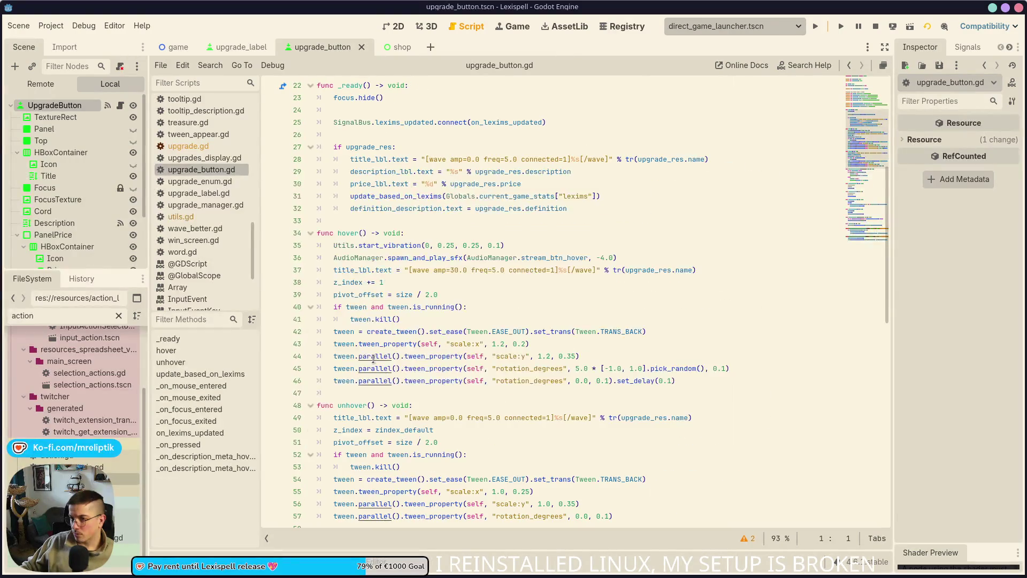
click(390, 48)
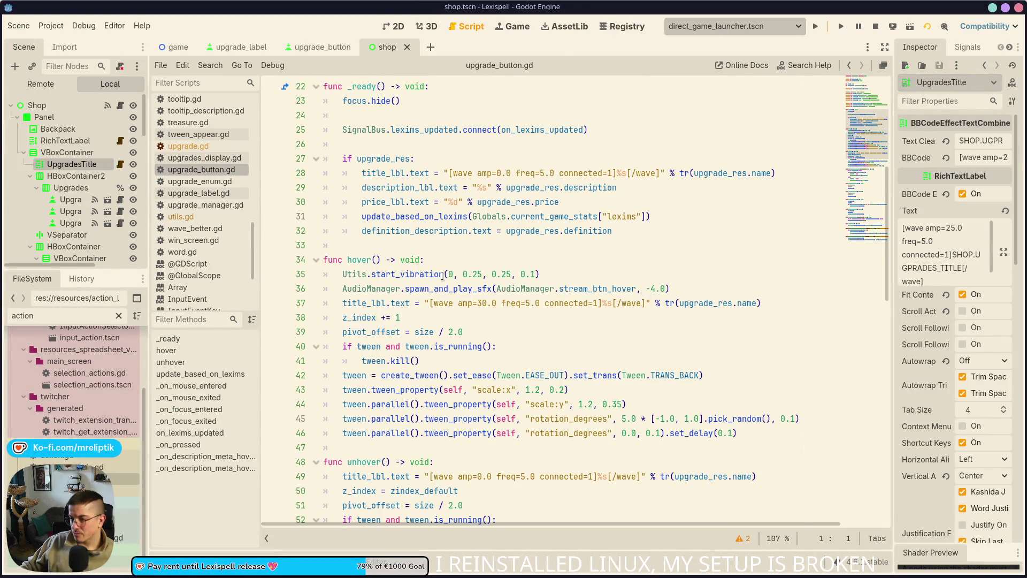
ctrl+scroll(442, 275, down, 2)
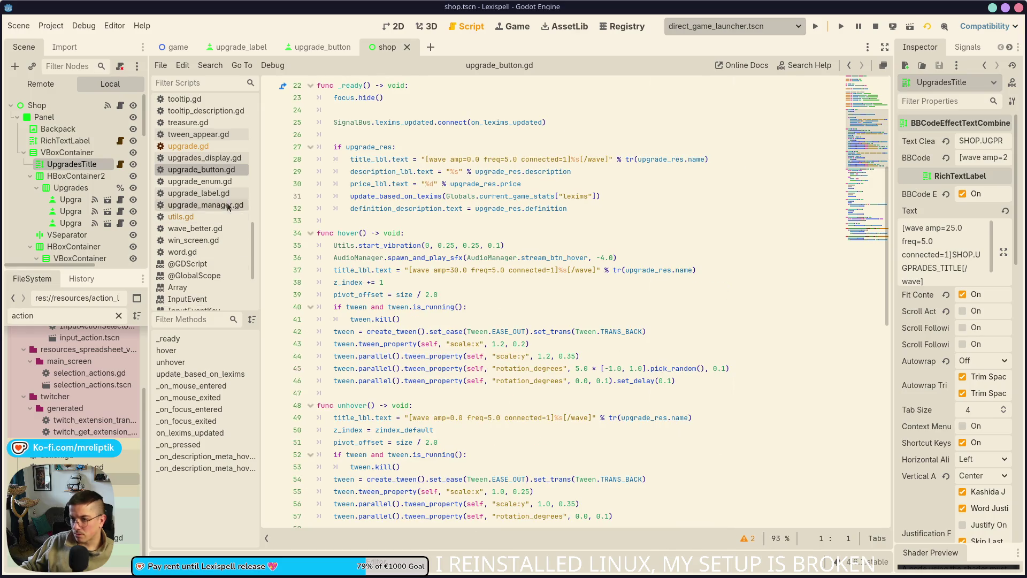
click(187, 146)
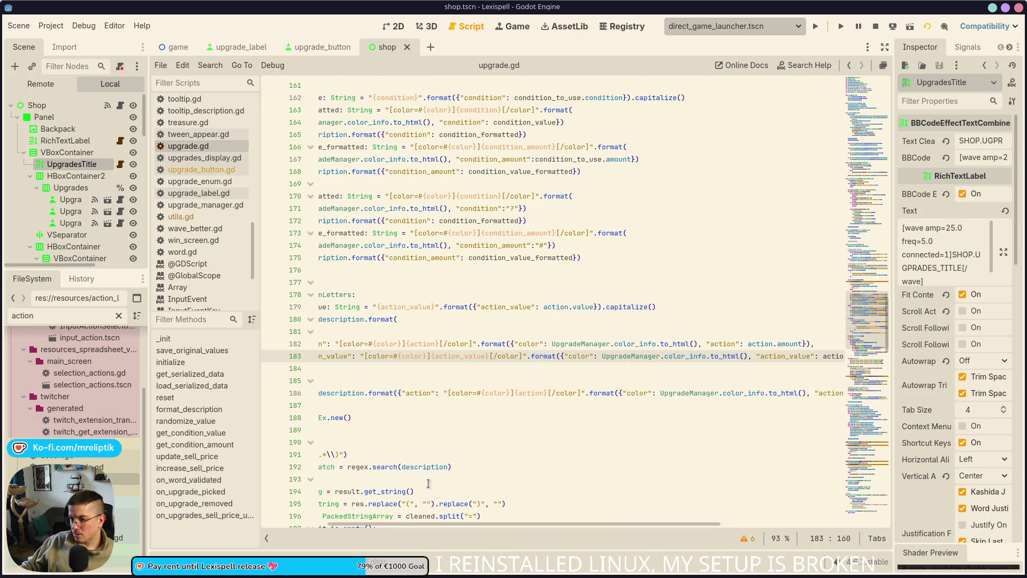
scroll(445, 516, left, 5)
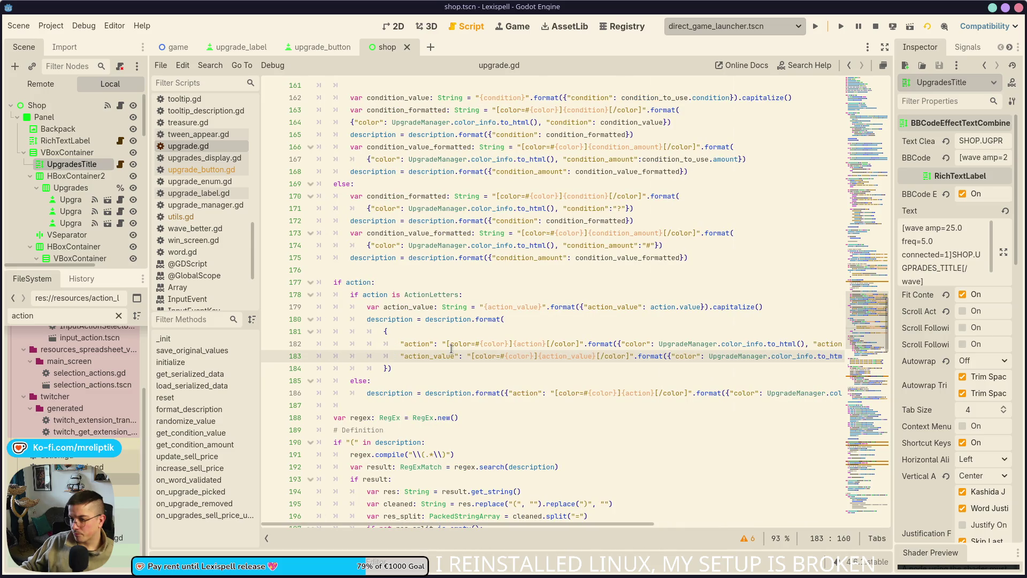
scroll(549, 332, up, 6)
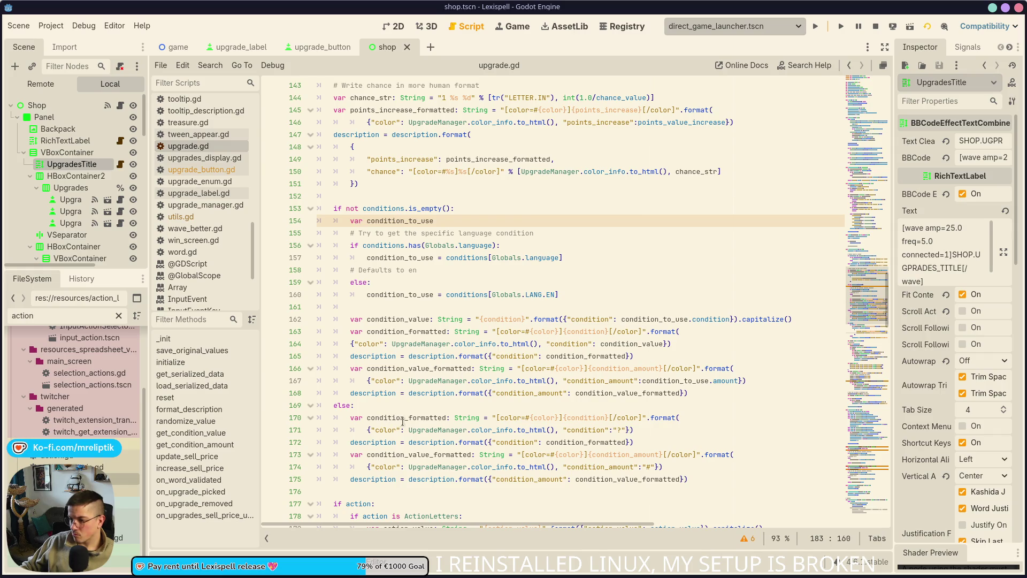
- Trace condition_formatted and condition_value on lines 162–170, then open the capitalize() documentation
double_click(421, 417)
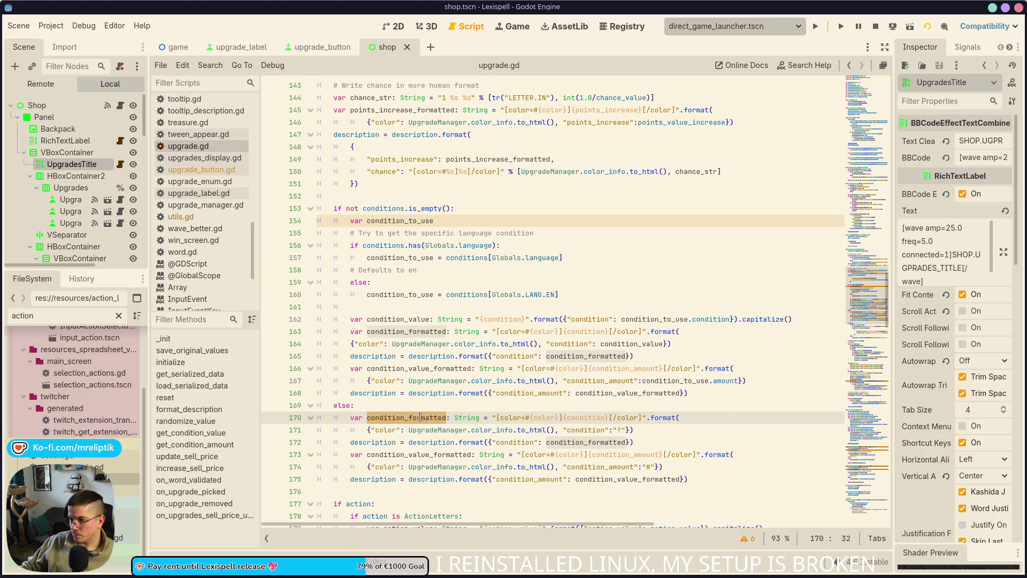
double_click(572, 356)
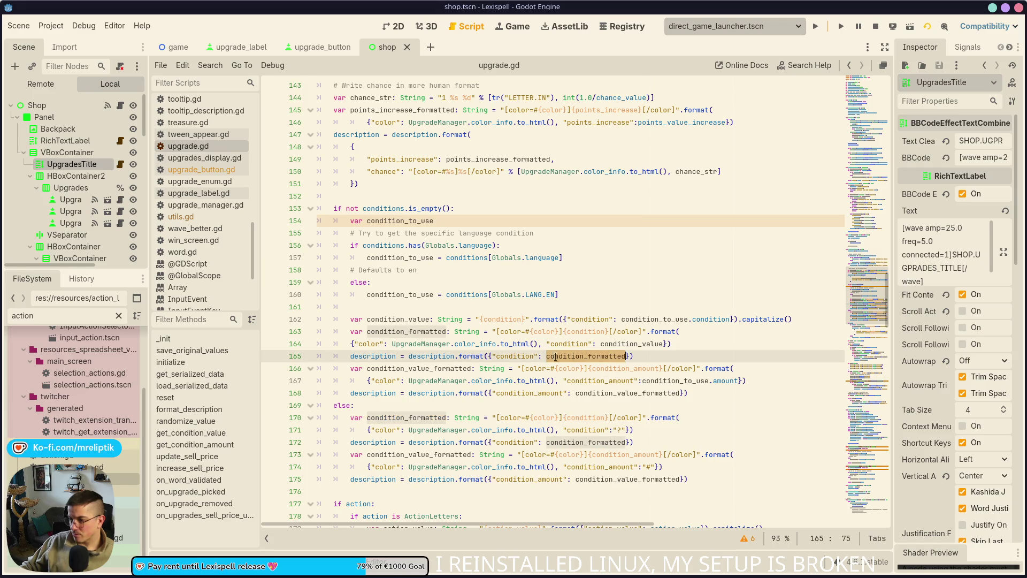
double_click(513, 357)
click(413, 331)
double_click(410, 318)
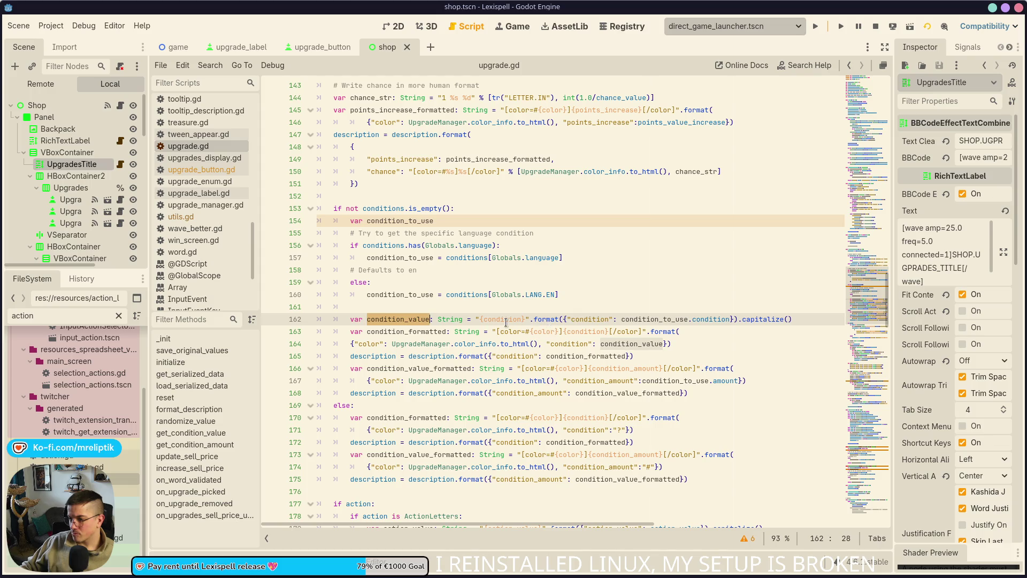
mouse_move(555, 321)
mouse_move(755, 317)
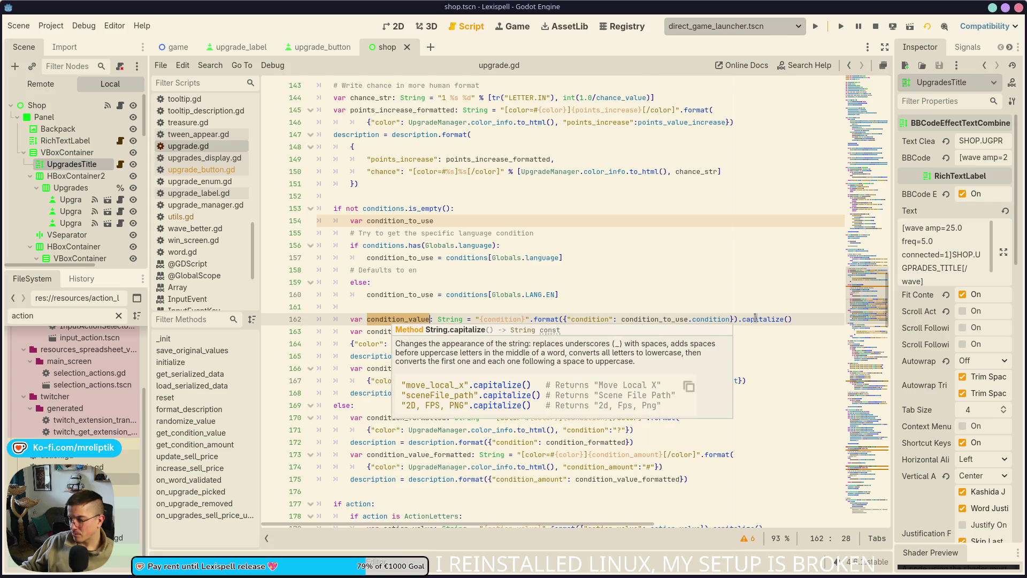
double_click(752, 320)
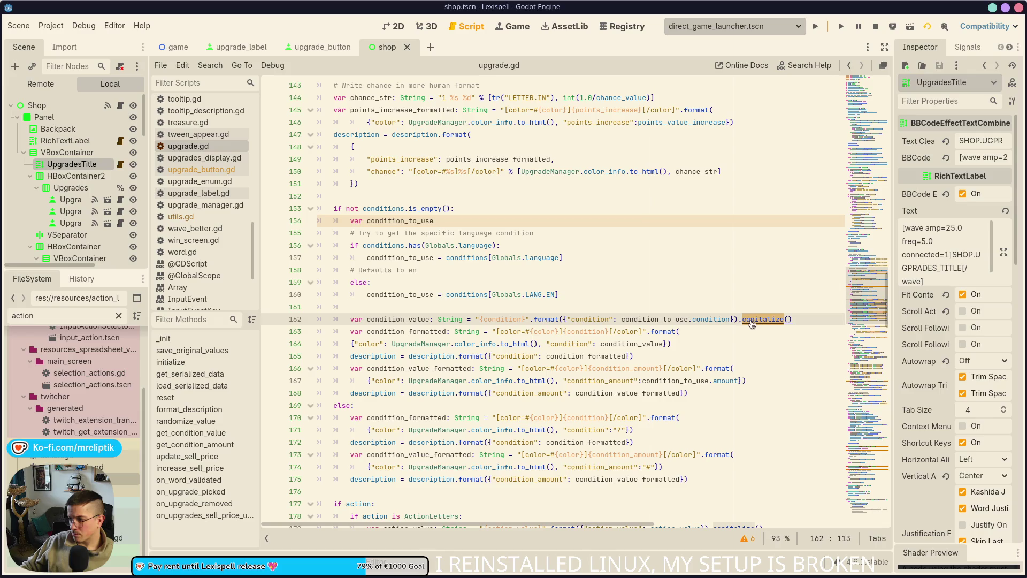
ctrl+click(752, 320)
scroll(674, 316, down, 4)
- Read the capitalize() entry in the String reference, then return to upgrade.gd at line 162
scroll(644, 317, down, 5)
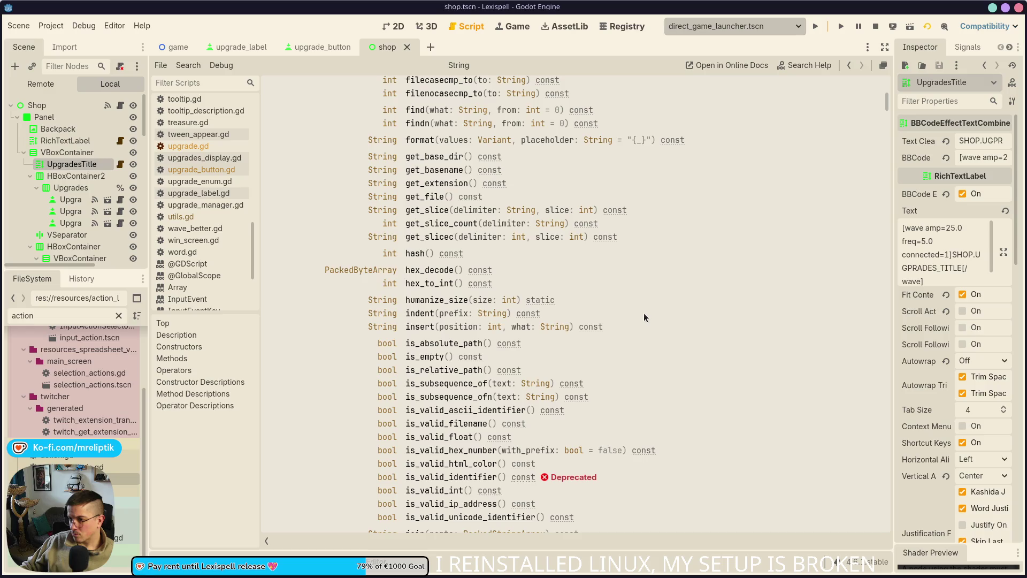
scroll(647, 313, up, 2)
scroll(647, 314, up, 2)
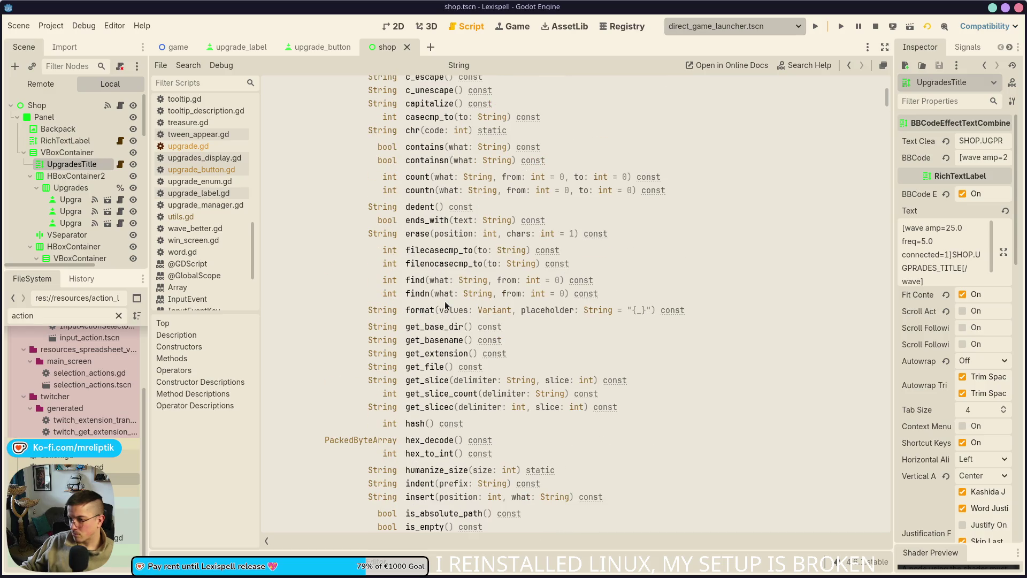
scroll(463, 225, up, 1)
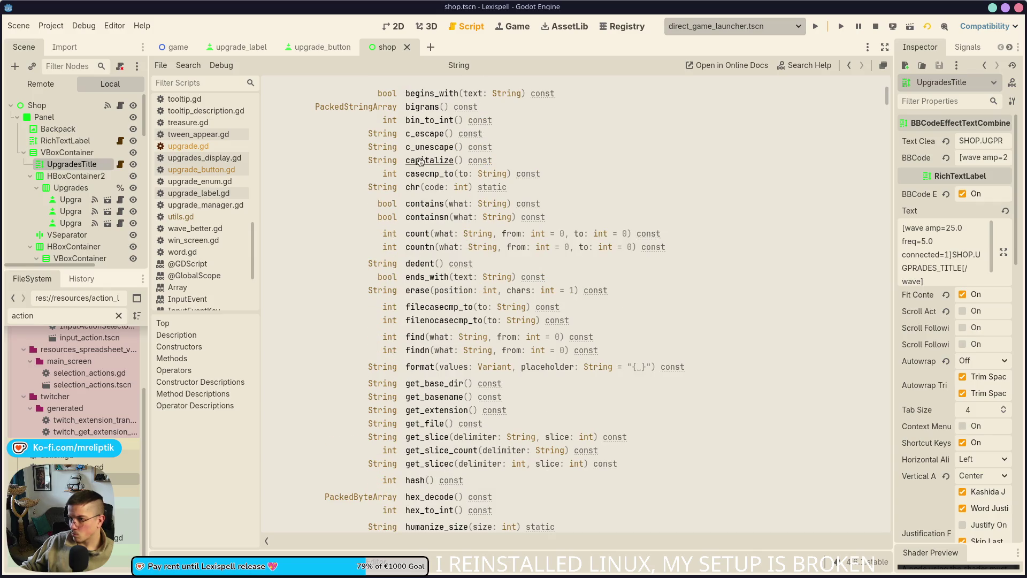
click(421, 162)
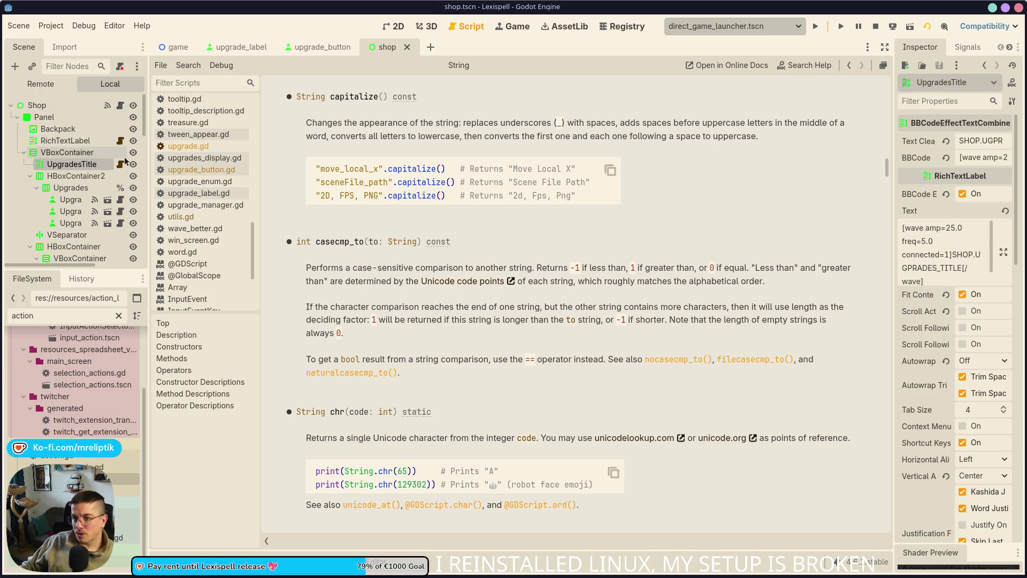
click(195, 134)
click(190, 146)
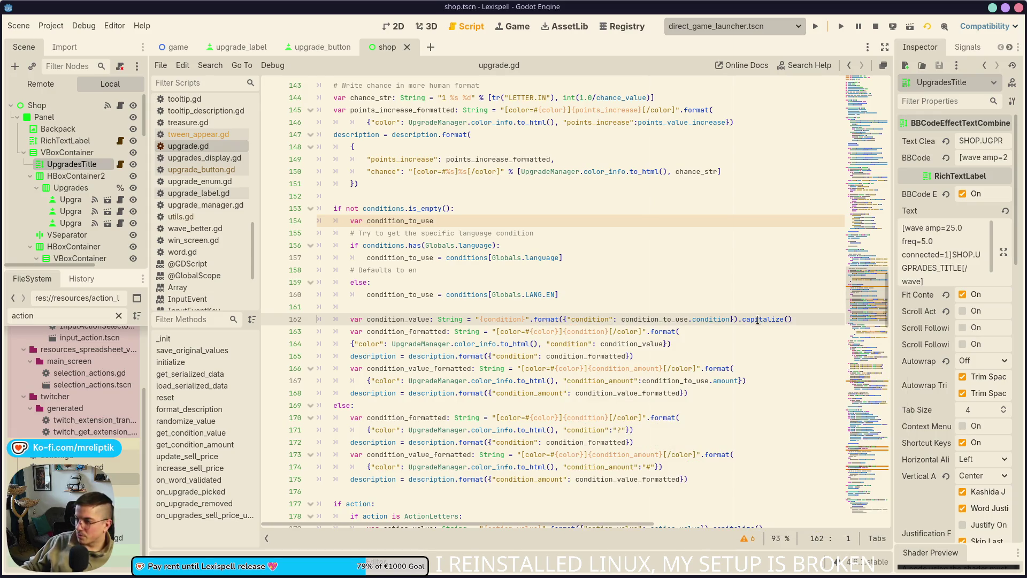
- Delete the trailing .capitalize() call from line 162
double_click(742, 320)
double_click(546, 320)
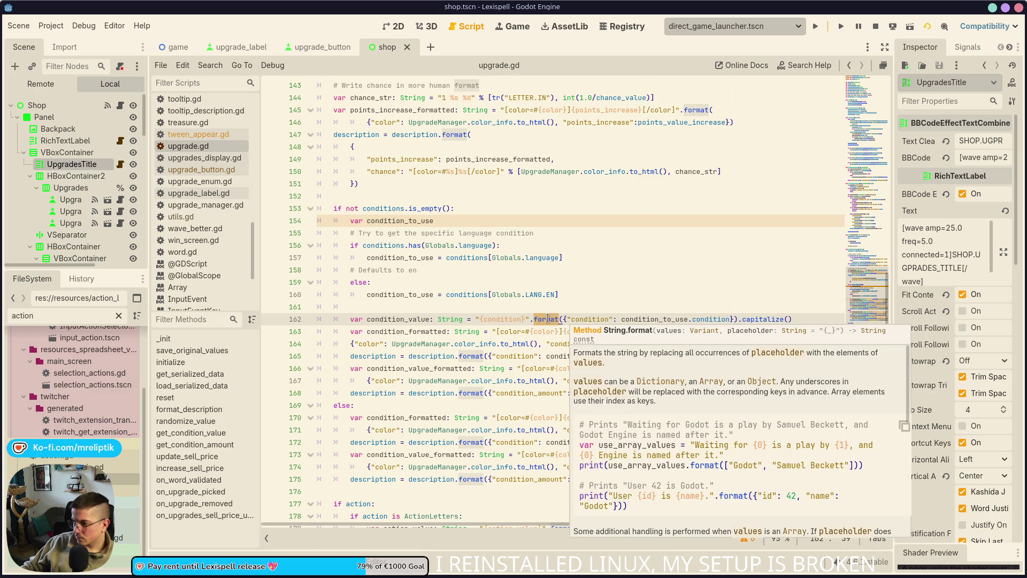
mouse_move(764, 319)
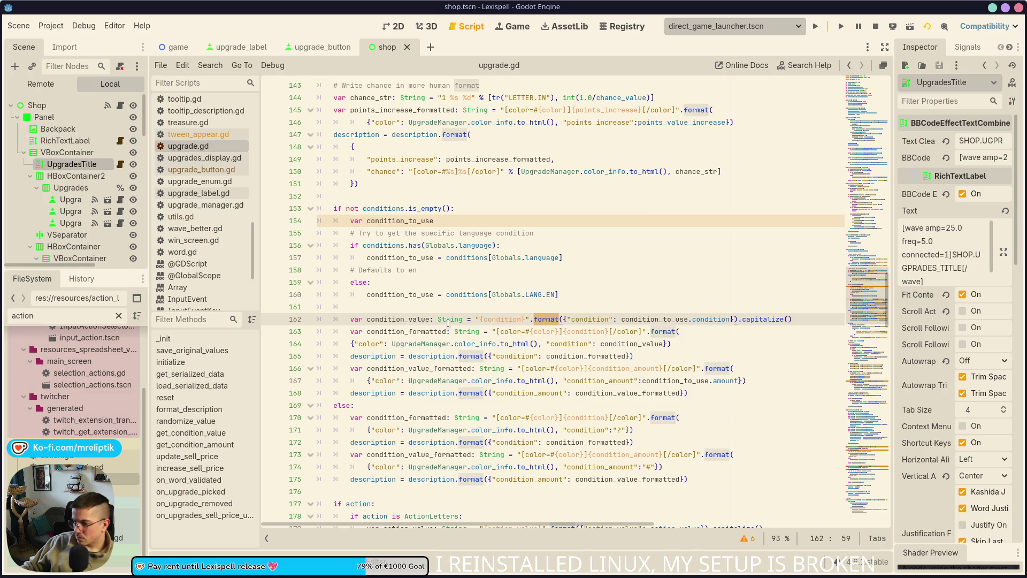
key(Left)
drag(741, 320, 809, 321)
key(BackSpace)
- Add 'condition_value = condition_value.capitalize()' as line 163 and save
key(XF86AudioLowerVolume)
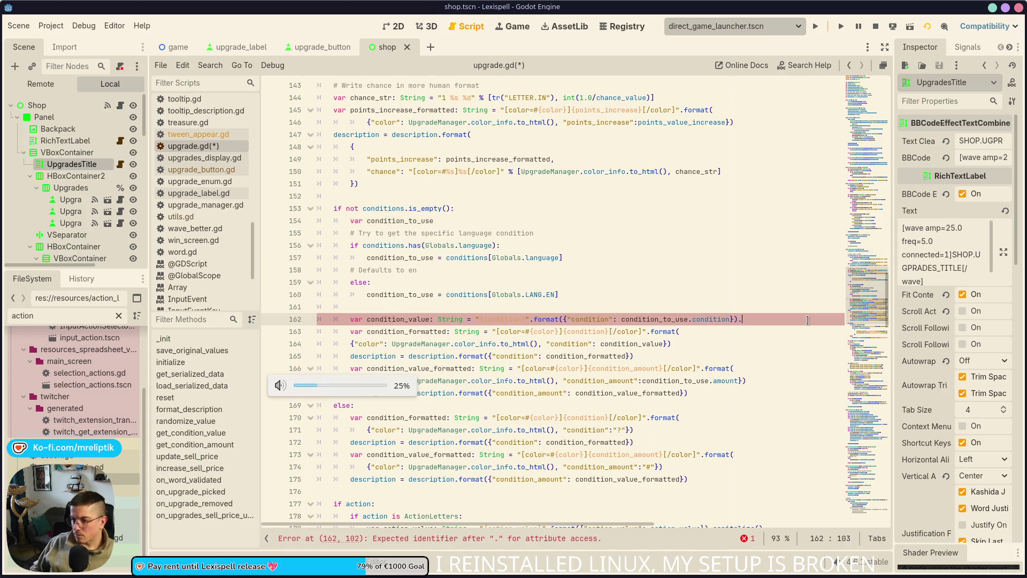
key(Return)
text(condition)
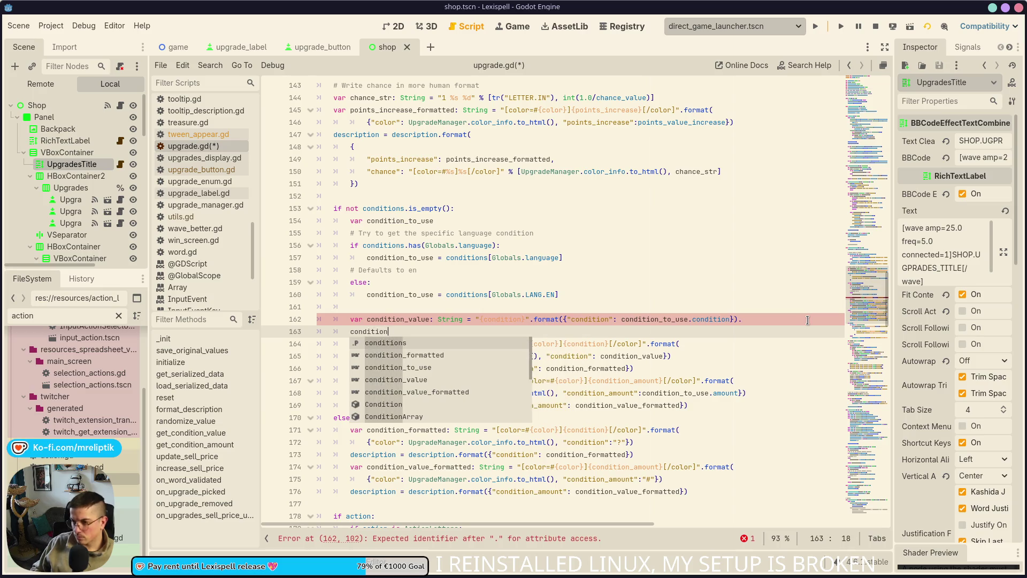
key(Down)
key(Down)
key(Down)
key(Return)
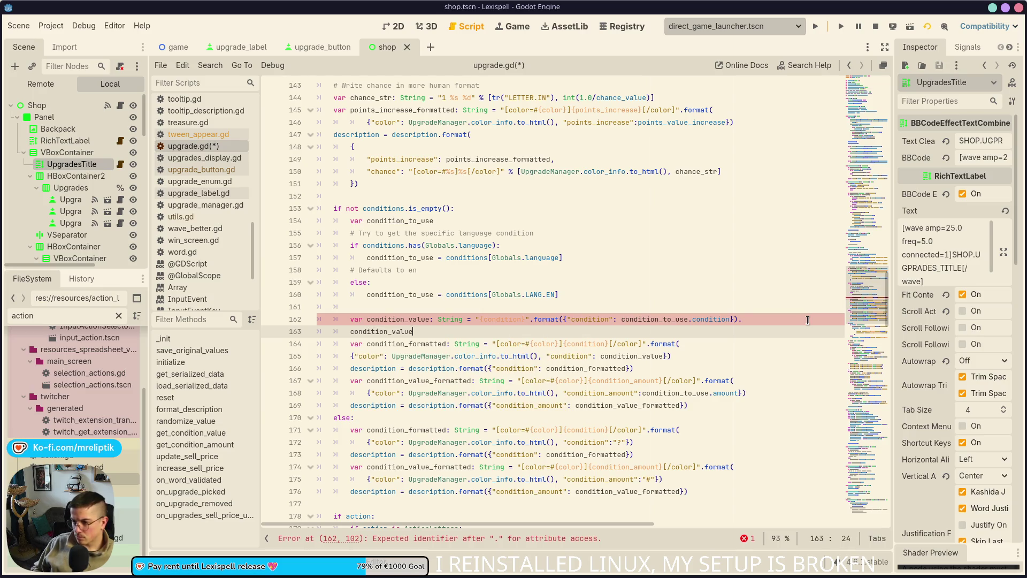
text(.)
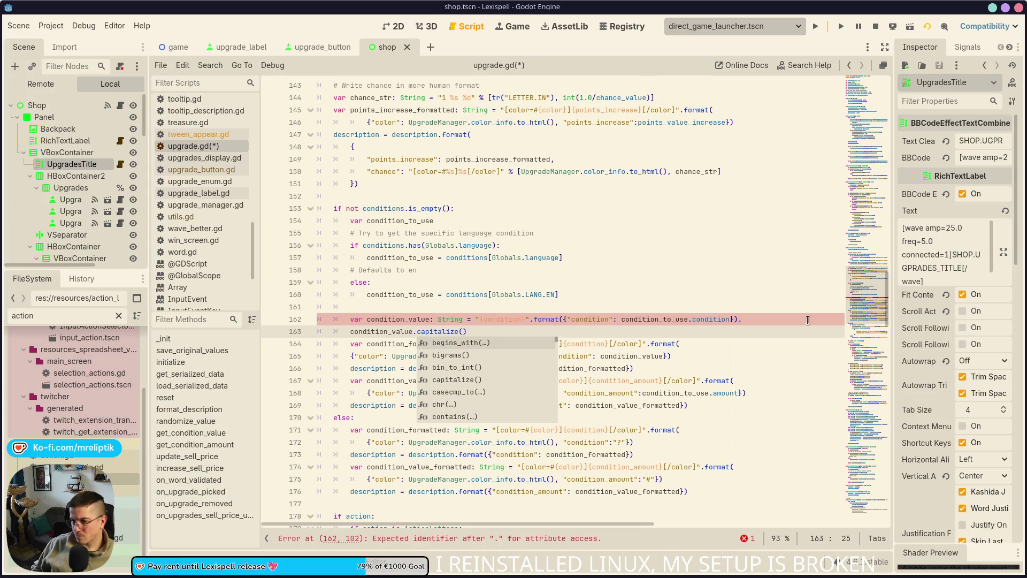
key(Home)
text(capitalize() =)
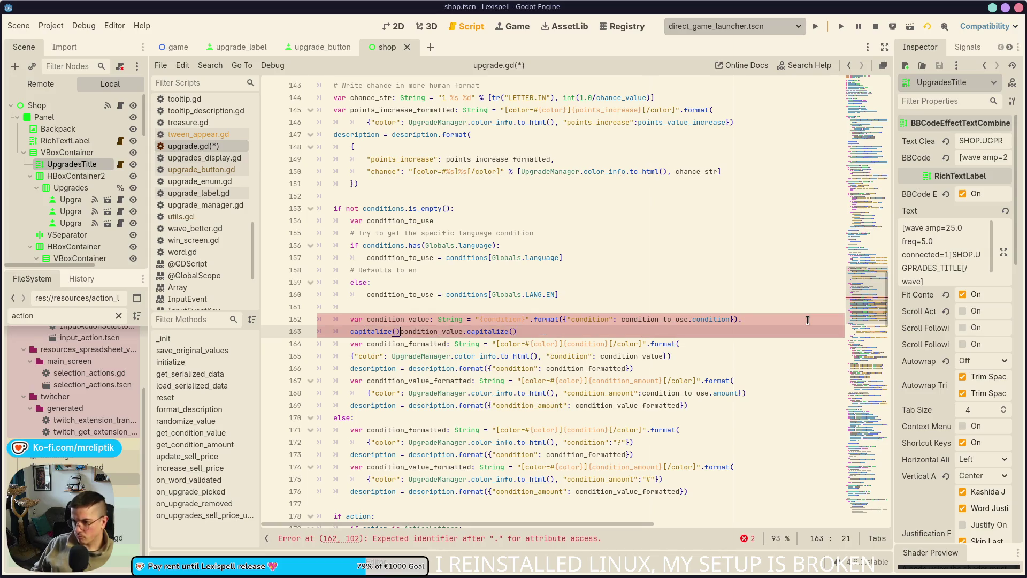
key(ctrl+Delete)
key(ctrl+Delete)
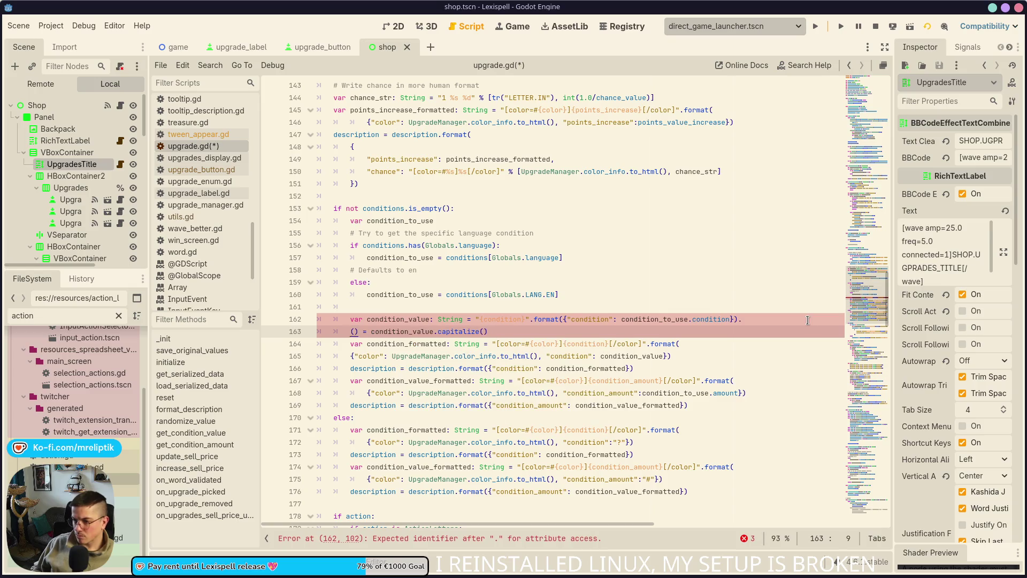
text(condi)
key(Down)
key(Down)
key(Down)
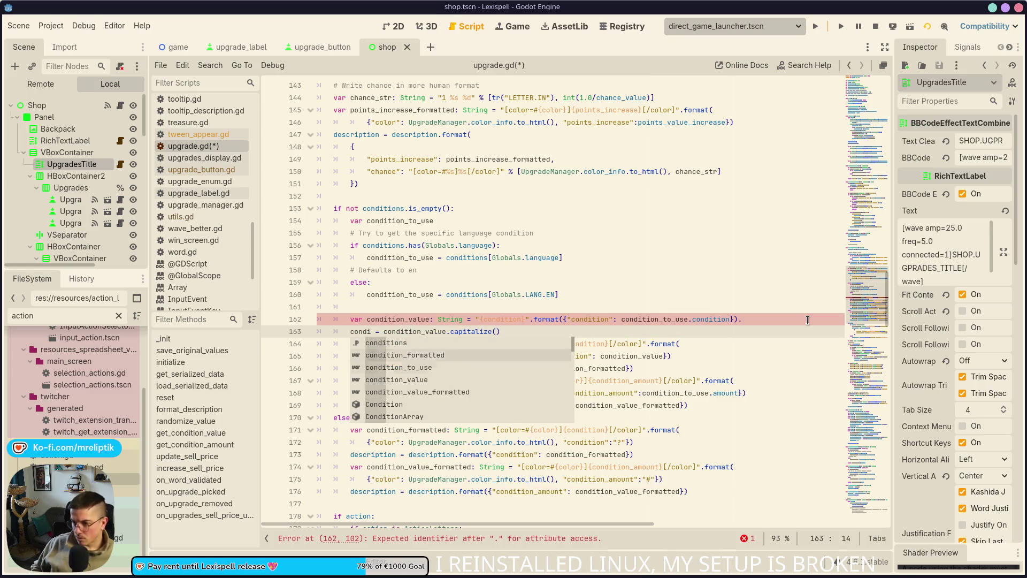
key(Return)
key(ctrl+s)
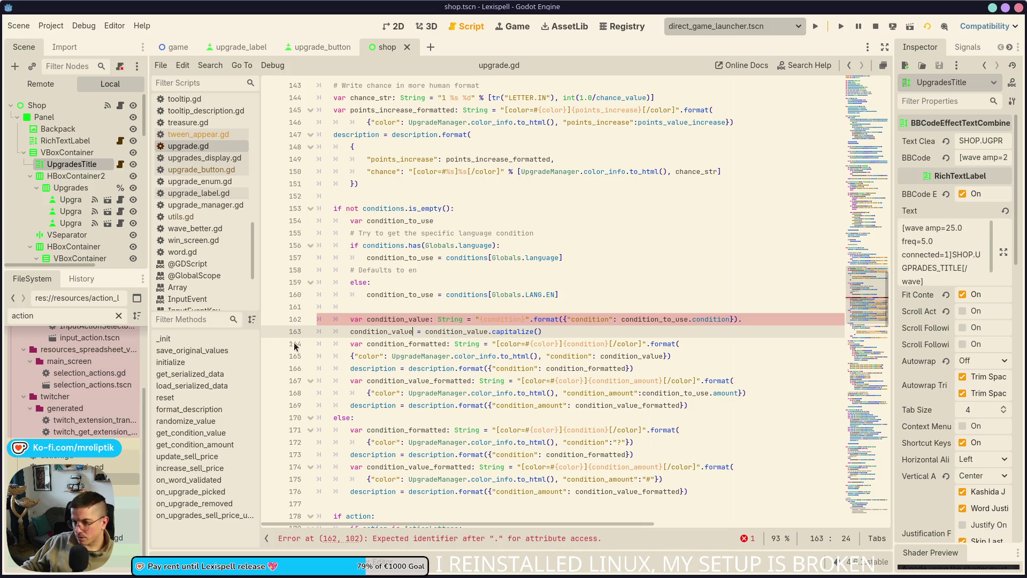
- Set a breakpoint on line 163 and copy its capitalize assignment onto a new line 181
click(271, 331)
click(764, 317)
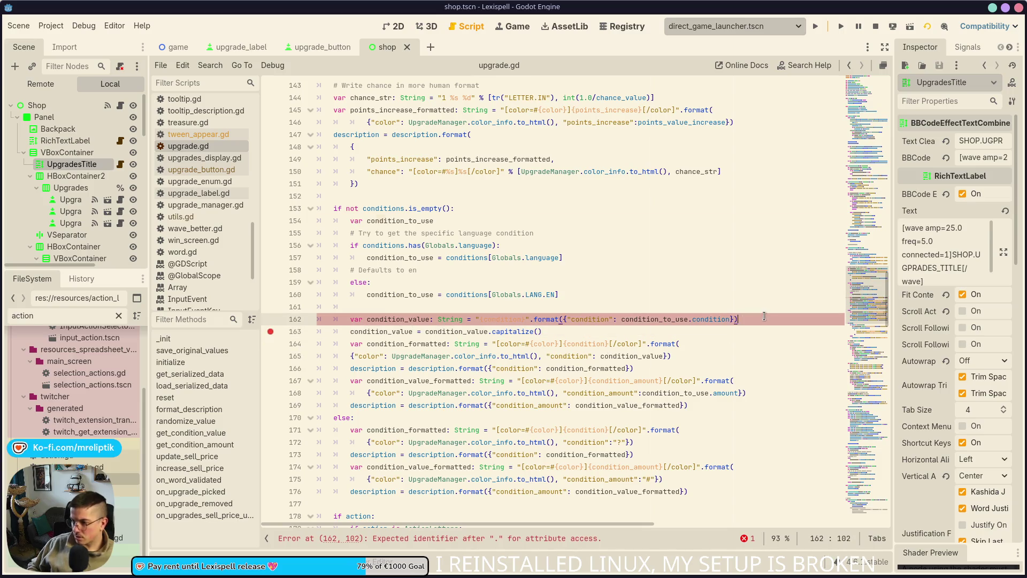
scroll(456, 353, down, 5)
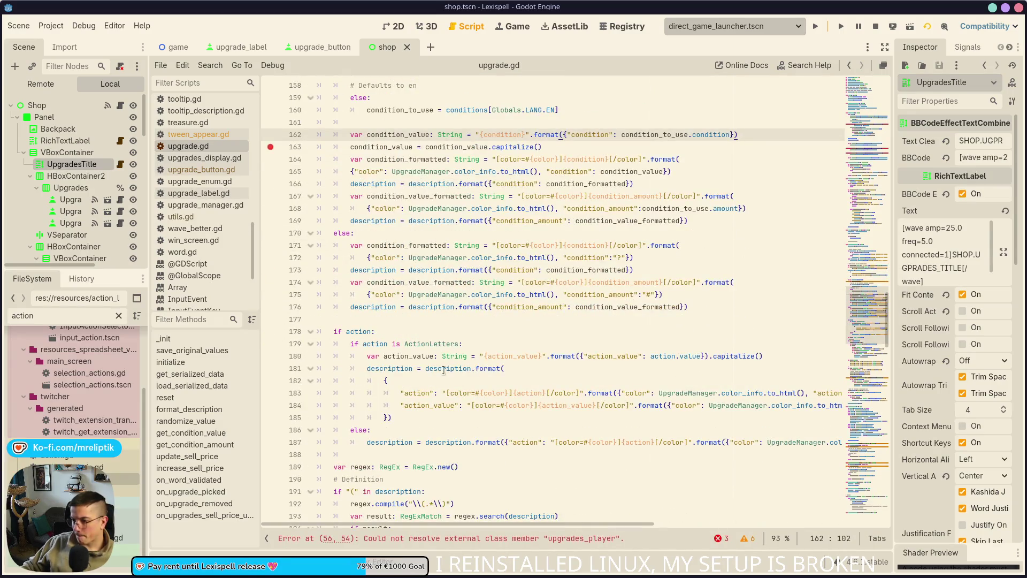
click(768, 357)
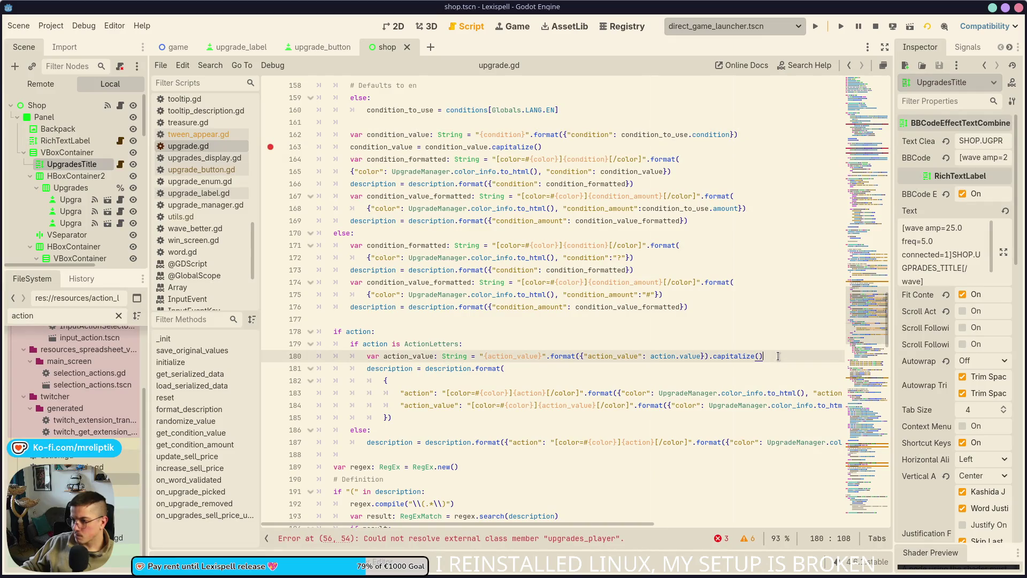
mouse_move(558, 146)
mouse_down()
mouse_move(567, 145)
mouse_move(351, 147)
mouse_up()
key(ctrl+c)
click(767, 355)
key(Return)
key(ctrl+v)
- Remove .capitalize() from line 180, retarget line 181 to action_value, and save
double_click(734, 356)
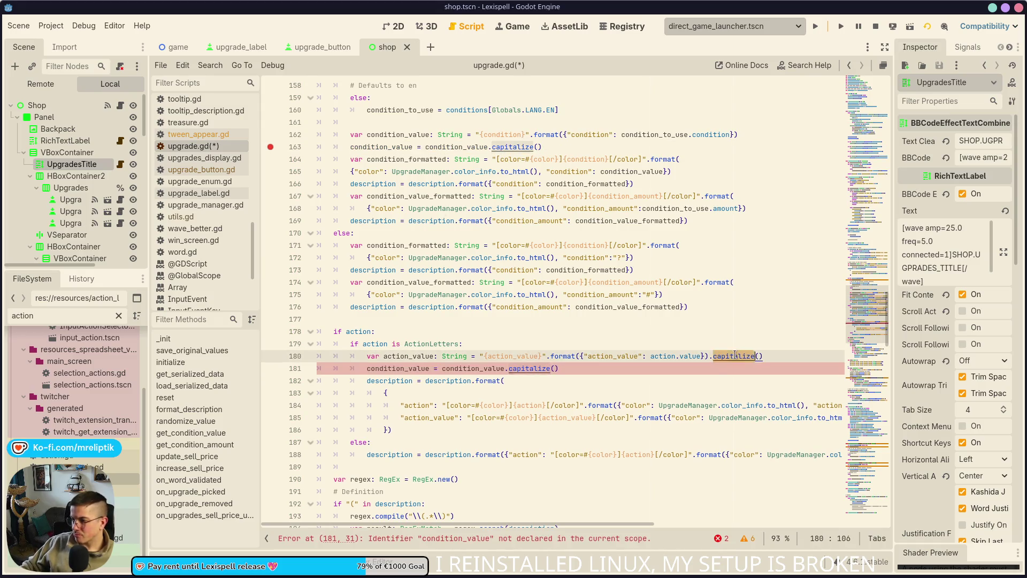
key(BackSpace)
key(Delete)
key(Delete)
key(BackSpace)
key(ctrl+s)
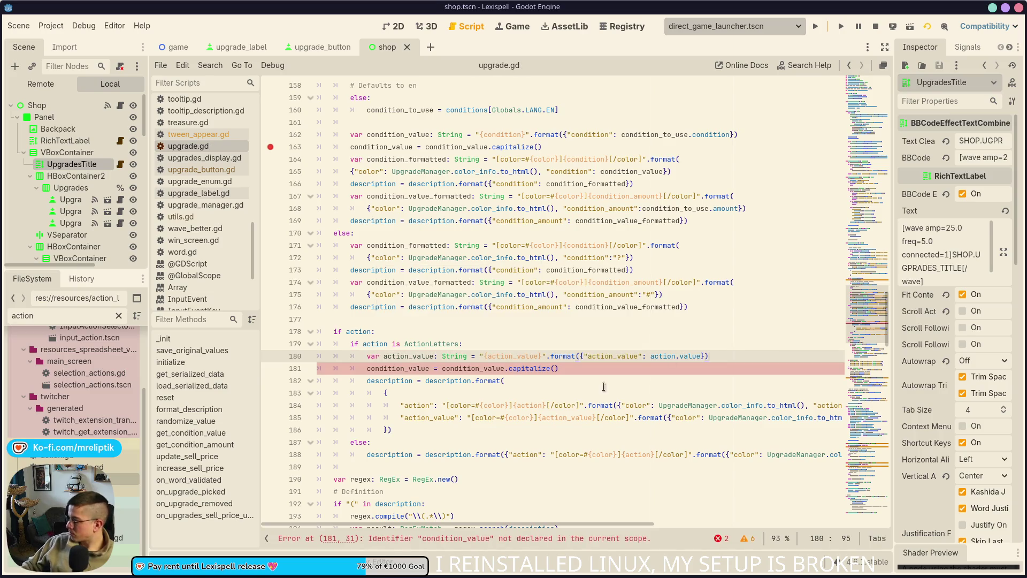
double_click(409, 356)
key(ctrl+c)
double_click(390, 369)
key(ctrl+d)
key(ctrl+v)
key(ctrl+s)
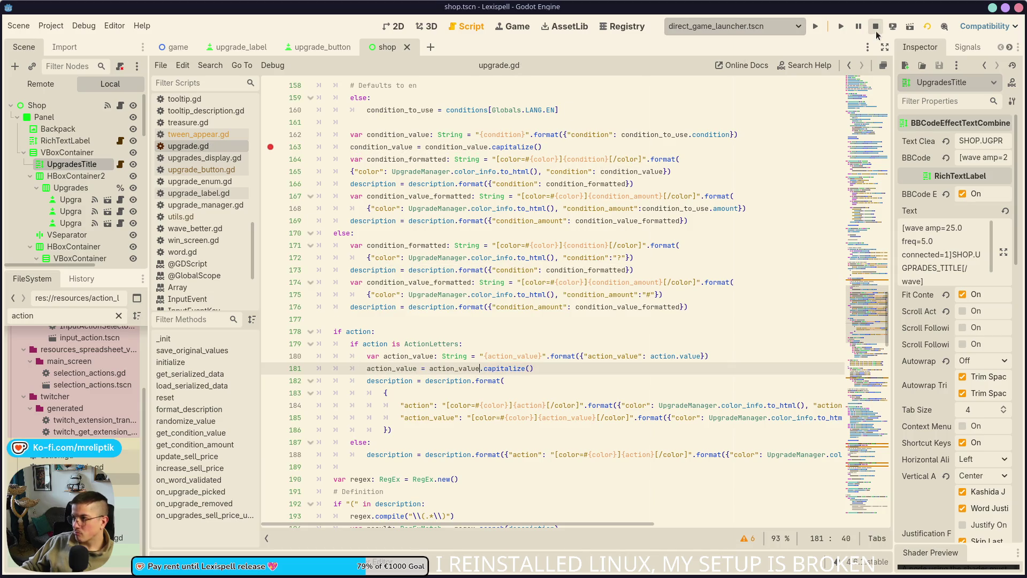
- Run to the line 163 breakpoint, inspect condition_value, step over, and open the String reference
click(815, 28)
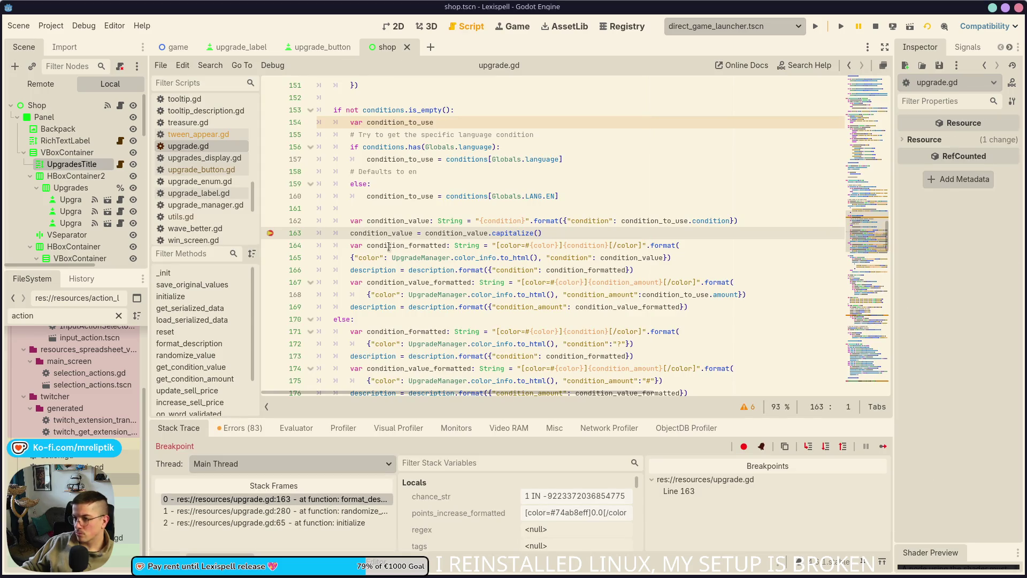
mouse_move(389, 230)
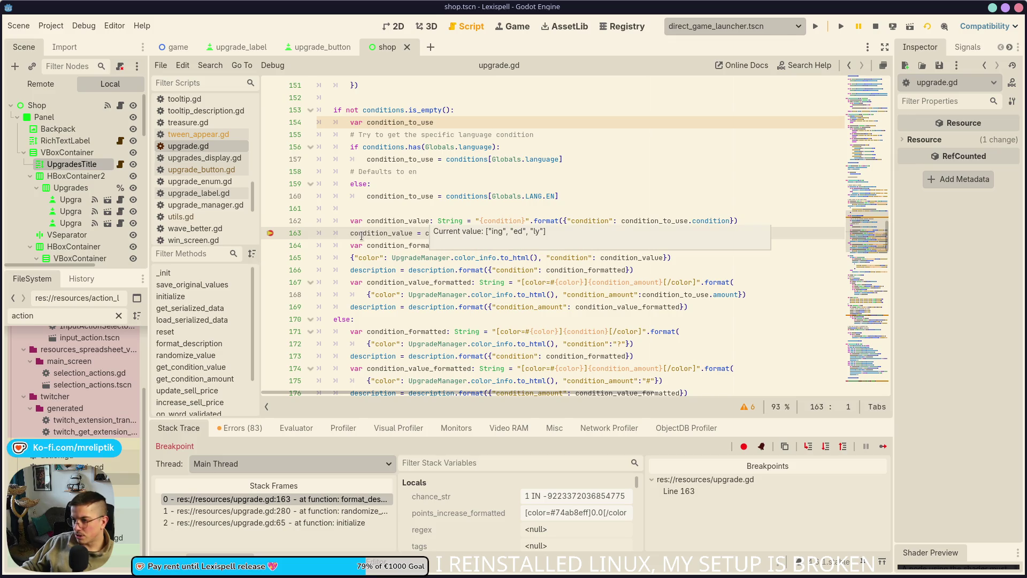
click(809, 446)
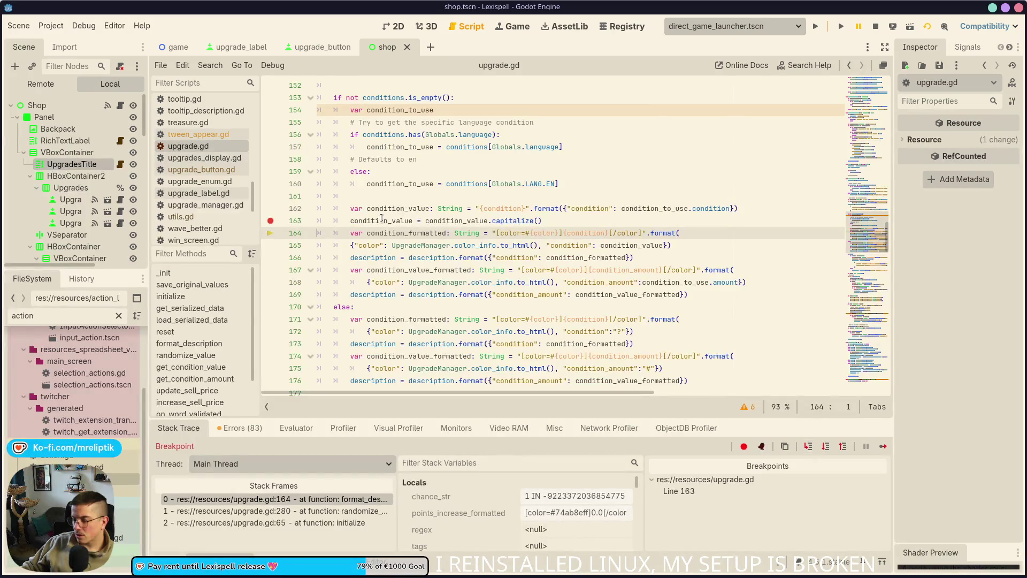
mouse_move(381, 218)
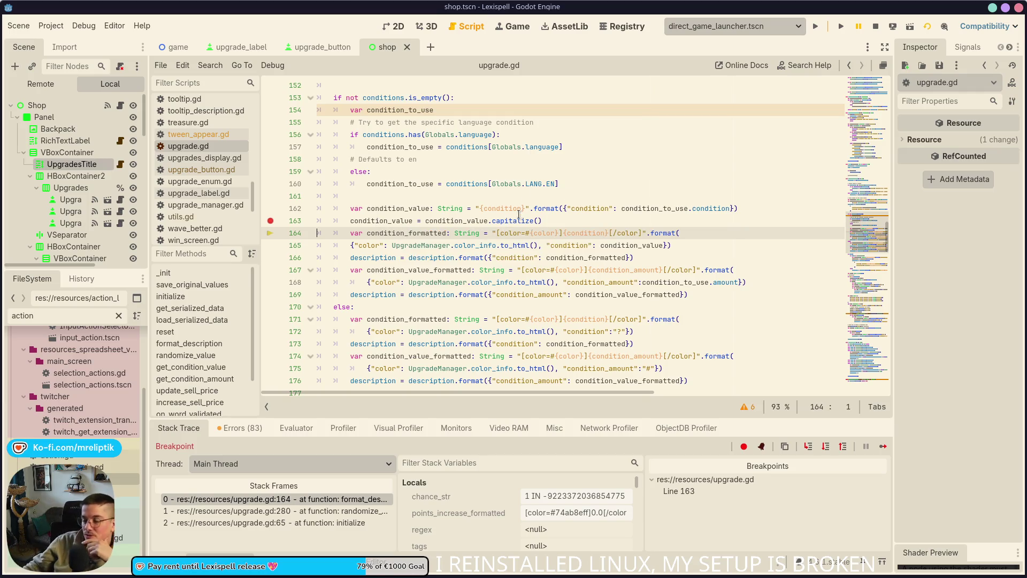
mouse_move(512, 221)
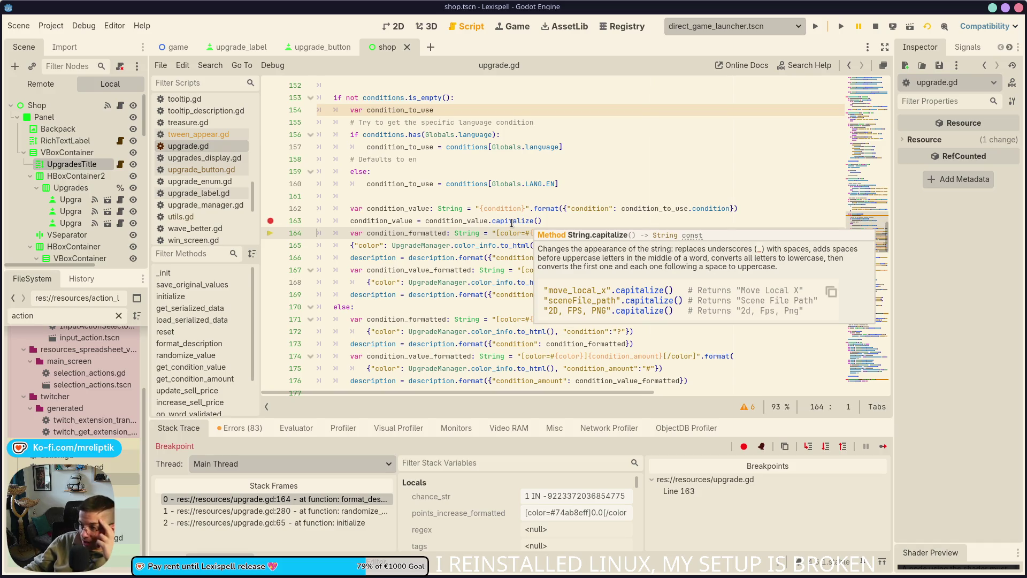
ctrl+click(512, 220)
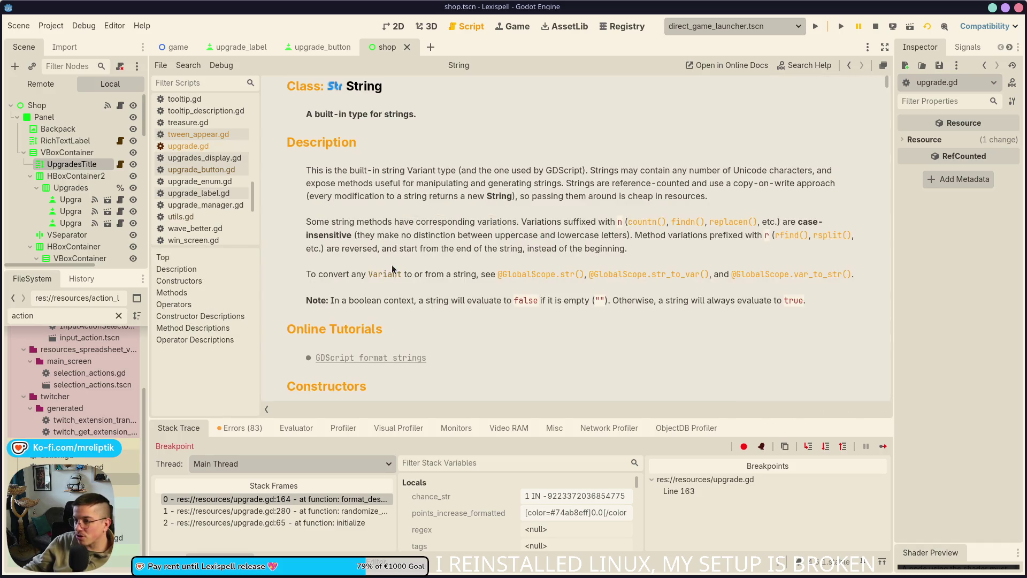
- Browse the String reference from capitalize() to to_upper(), then go back to upgrade.gd
scroll(392, 266, down, 3)
scroll(393, 273, down, 3)
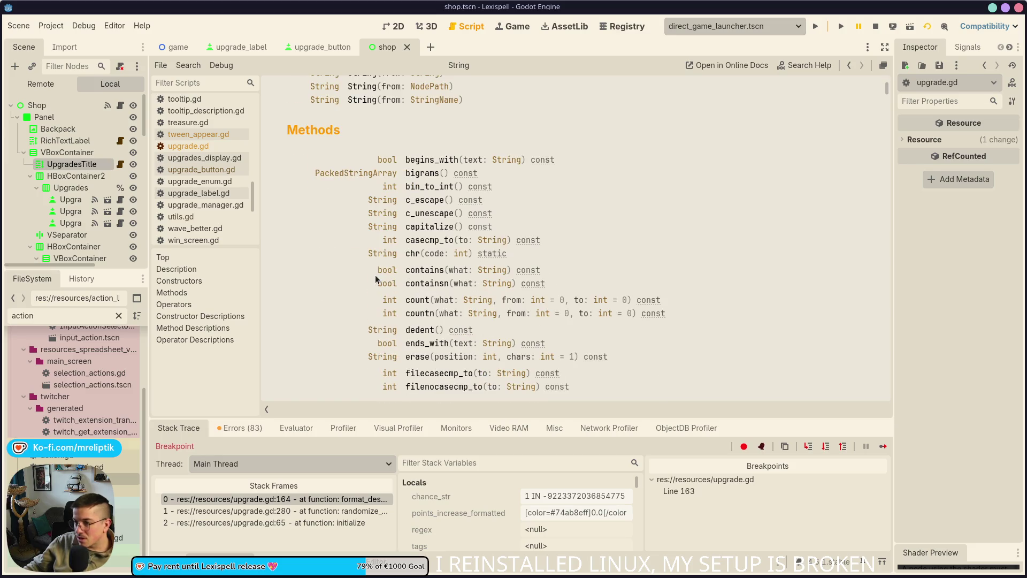
click(433, 228)
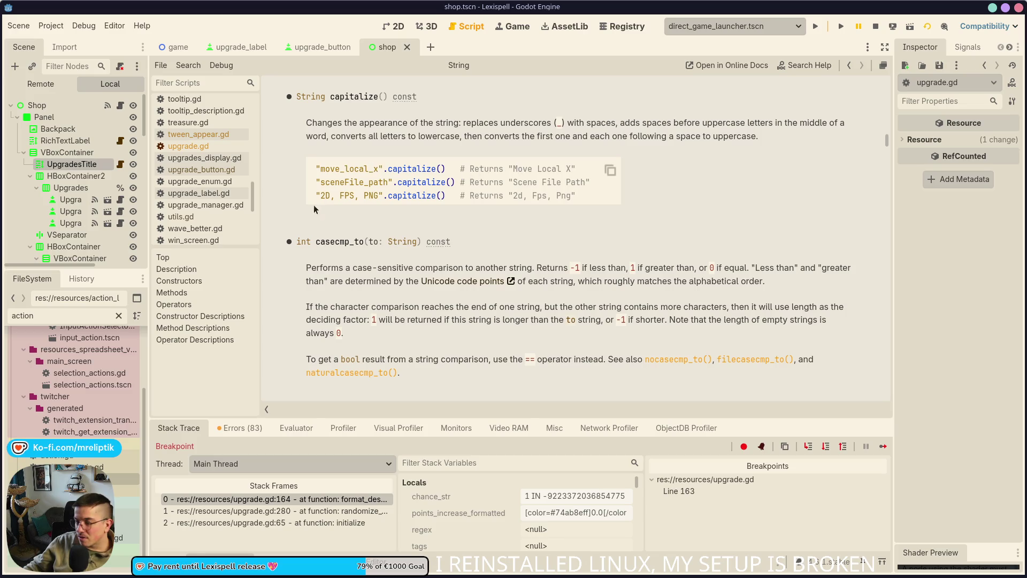
scroll(358, 332, up, 2)
scroll(358, 331, up, 20)
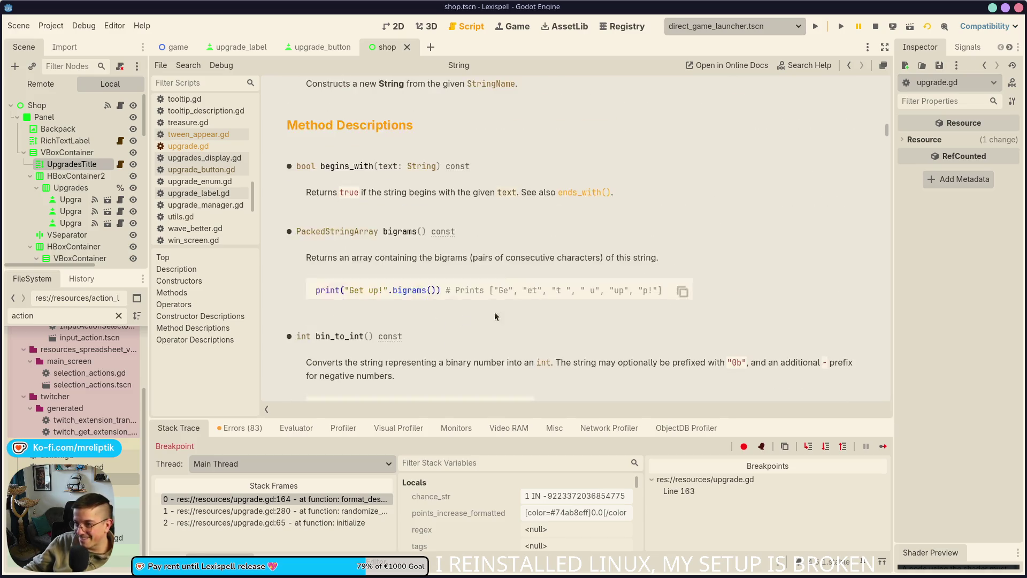
scroll(522, 311, up, 6)
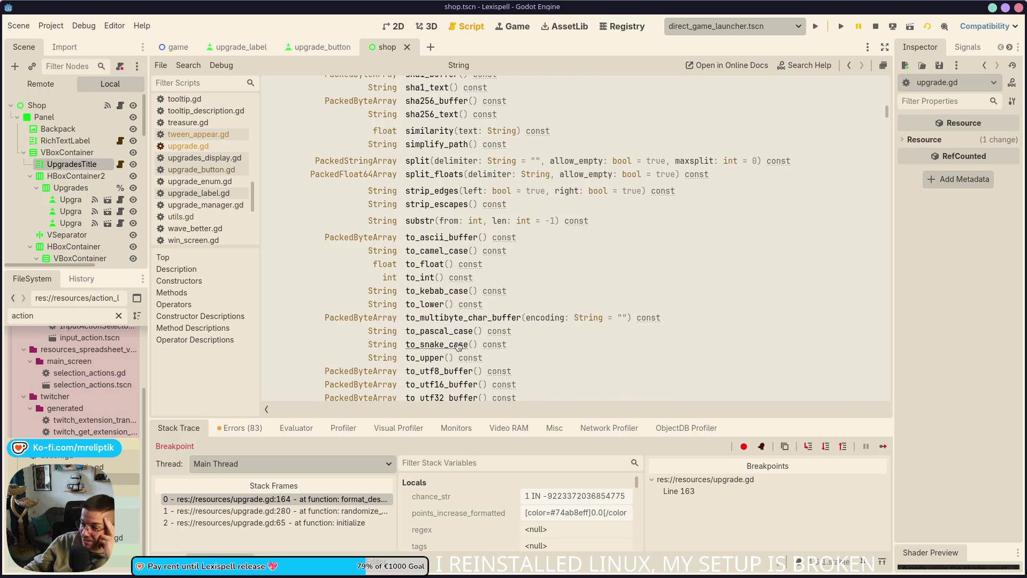
click(166, 150)
- Switch lines 163 and 181 to to_upper(), save, then stop and relaunch the debug session
text(to)
text(_up)
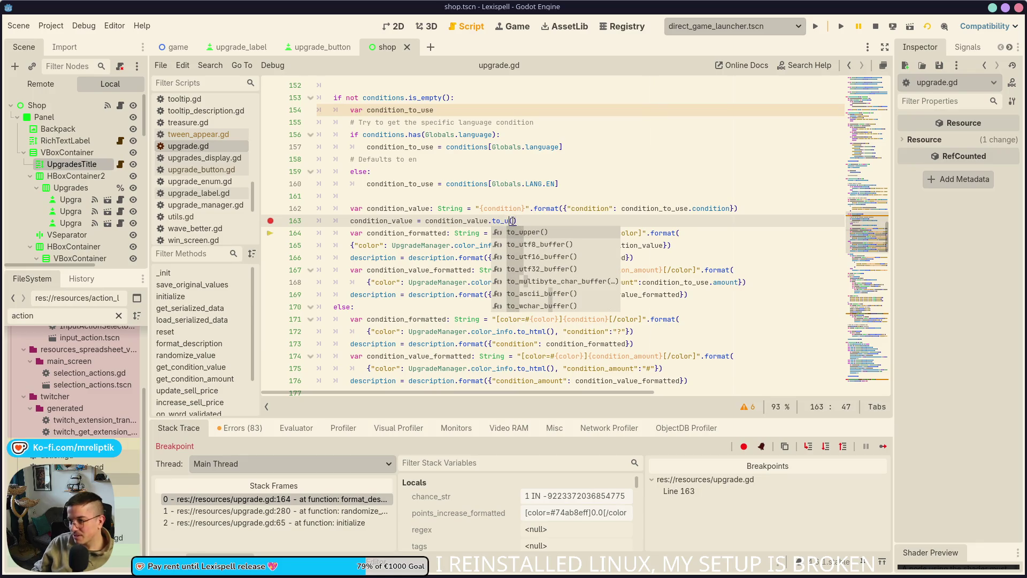
key(Return)
key(ctrl+s)
scroll(548, 277, down, 3)
double_click(508, 332)
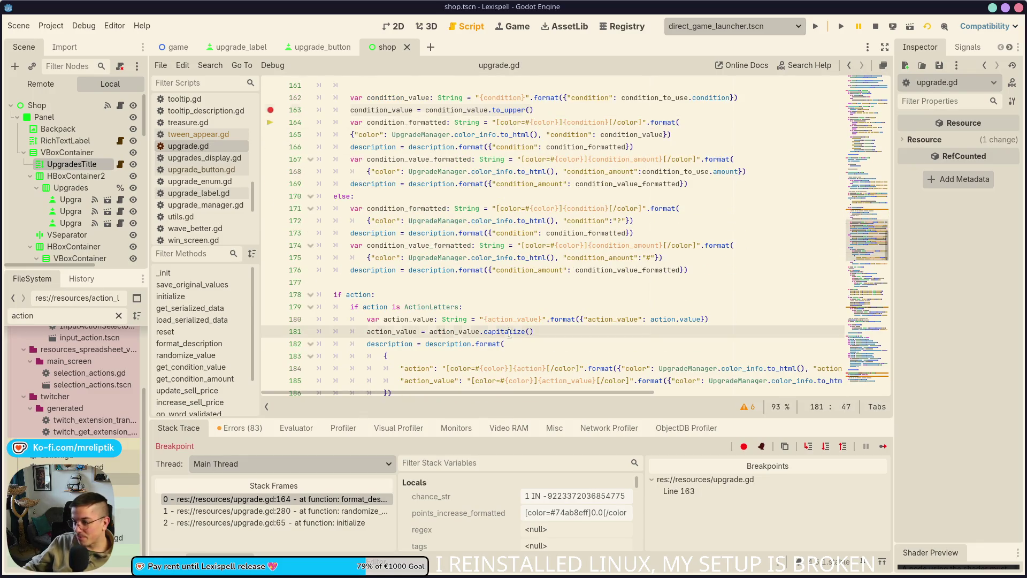
text(to_upp)
key(Return)
key(ctrl+s)
click(817, 27)
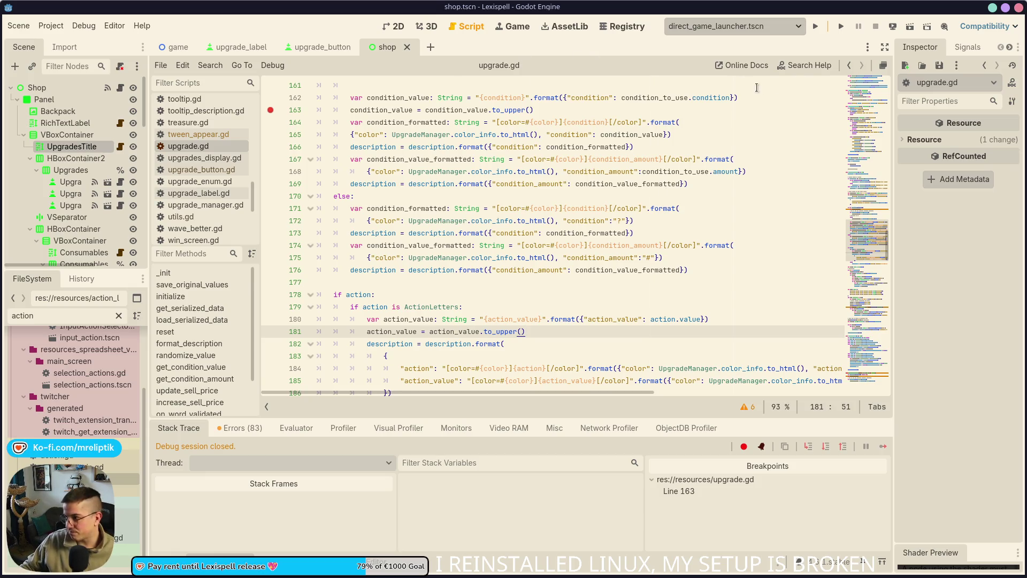
click(816, 27)
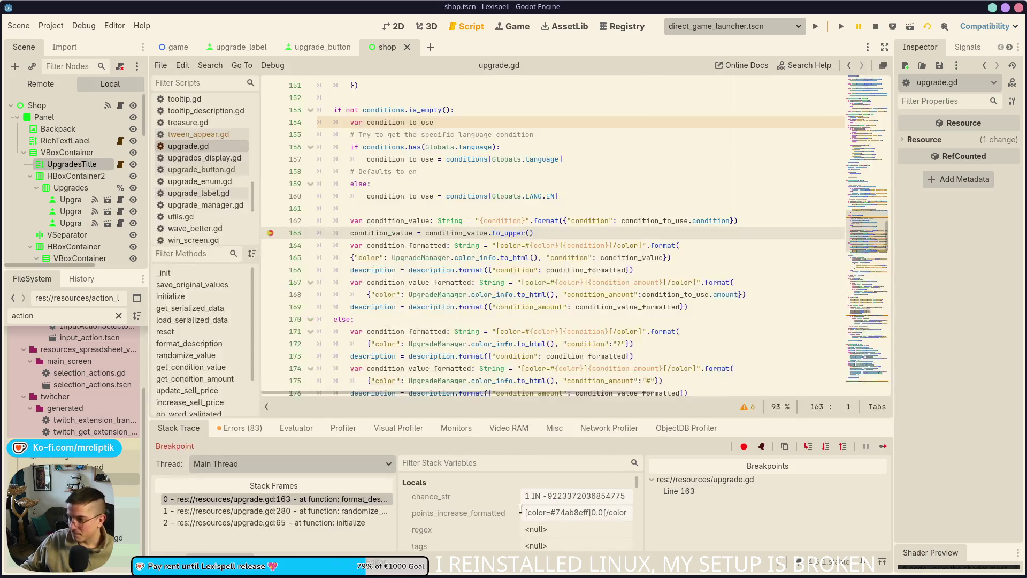
- Step past line 163 to confirm uppercase values, remove that breakpoint, resume, and show the game
mouse_move(470, 232)
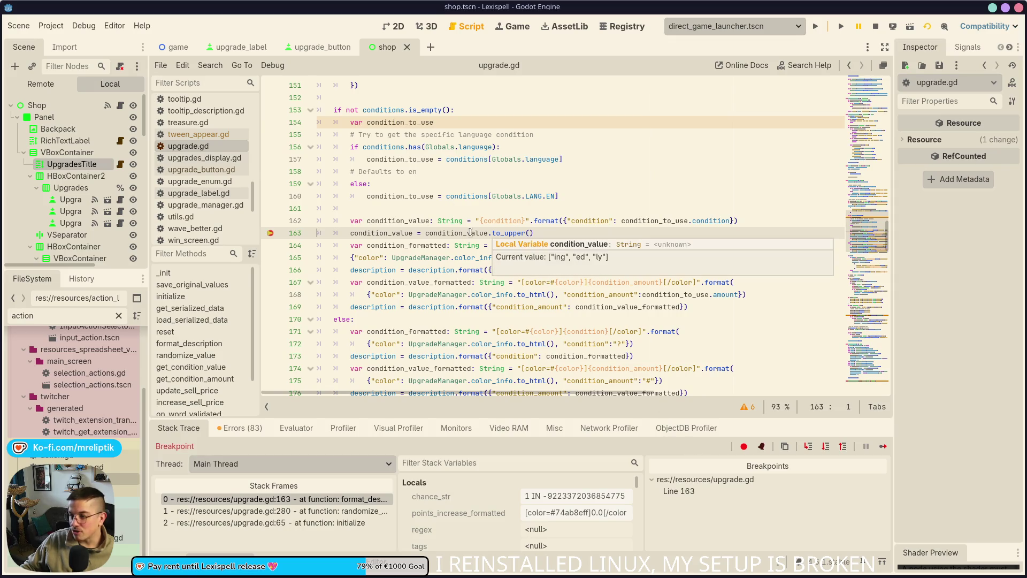
click(808, 447)
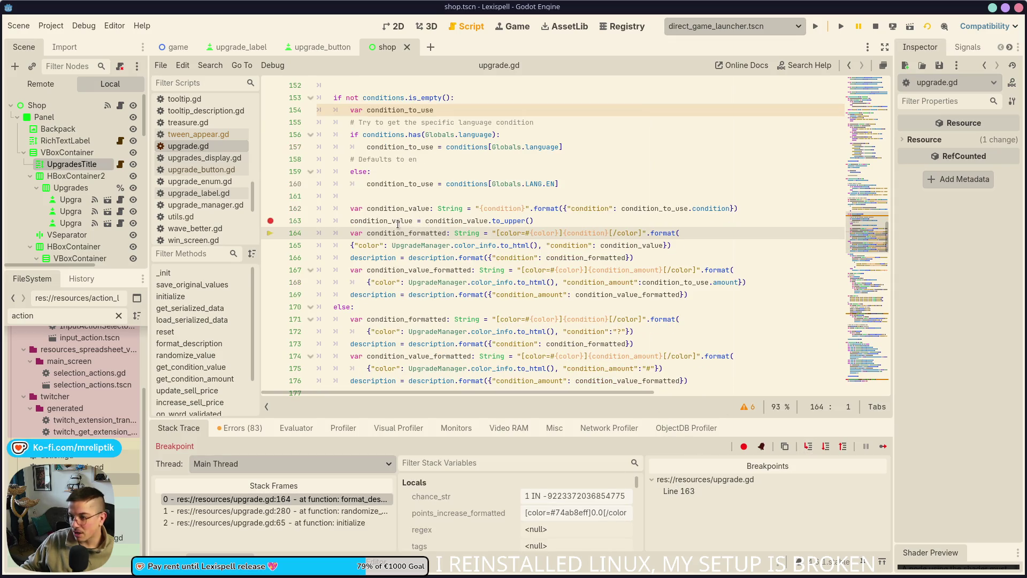
mouse_move(399, 223)
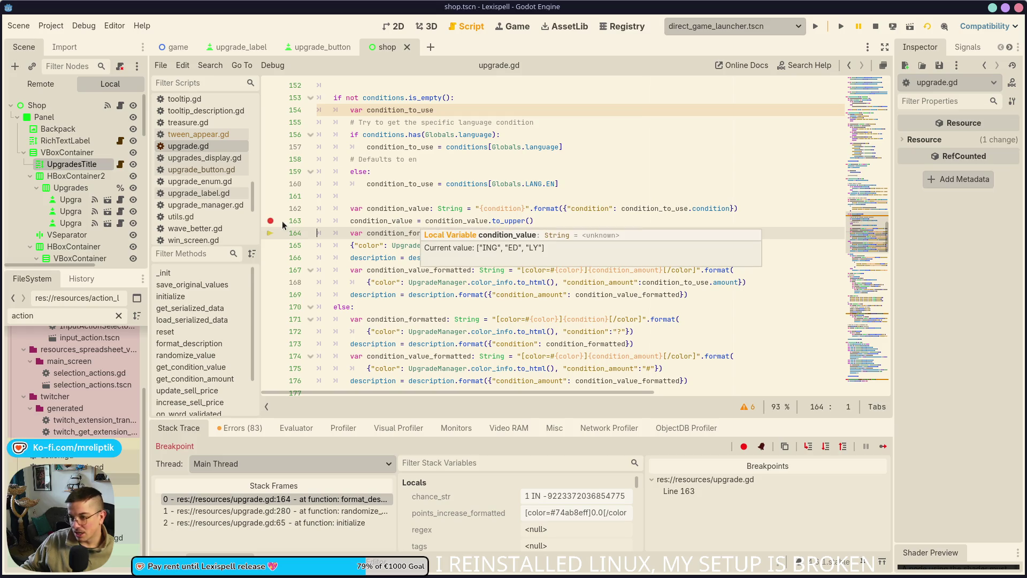
click(884, 446)
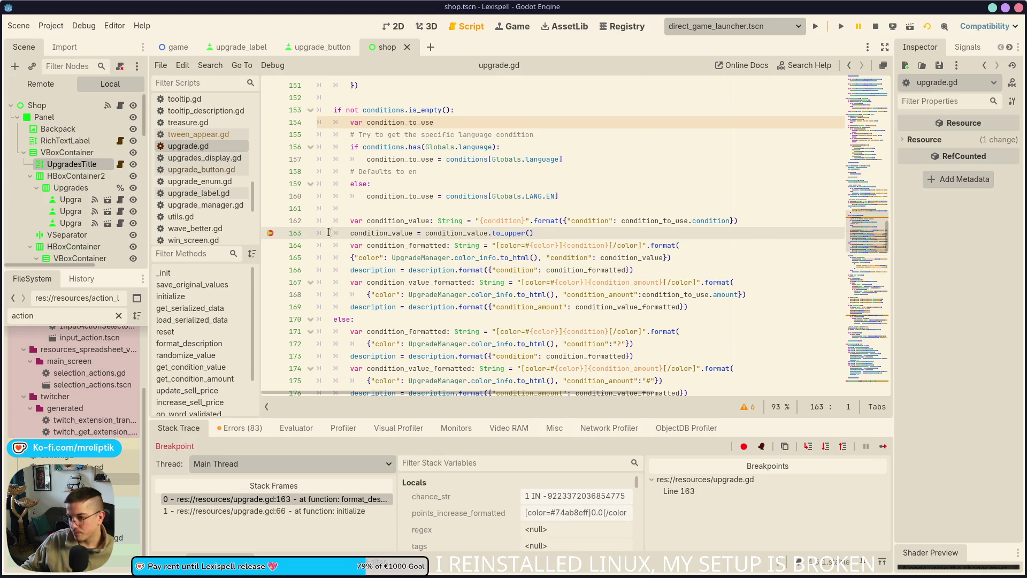
click(270, 232)
click(883, 446)
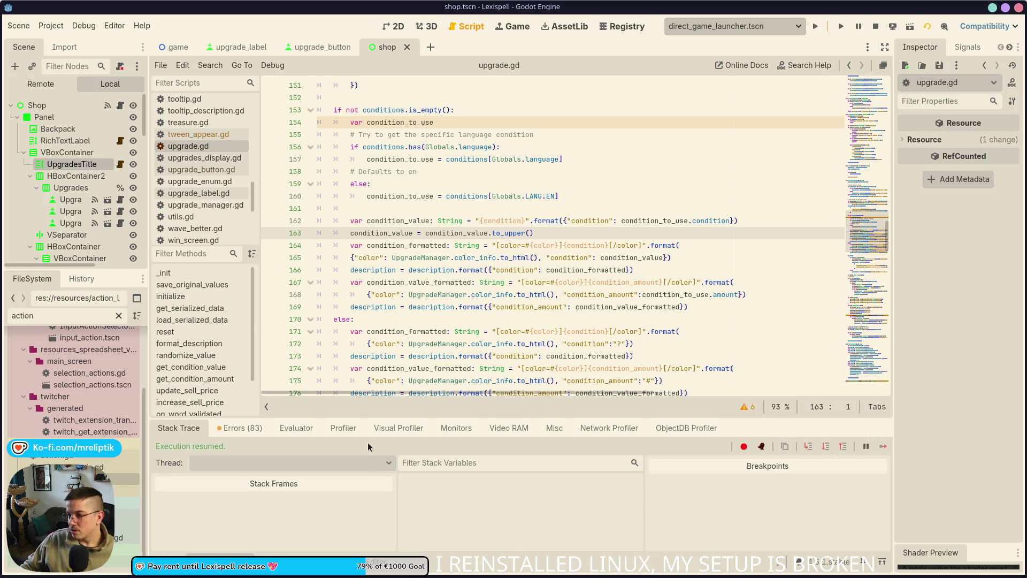
click(513, 28)
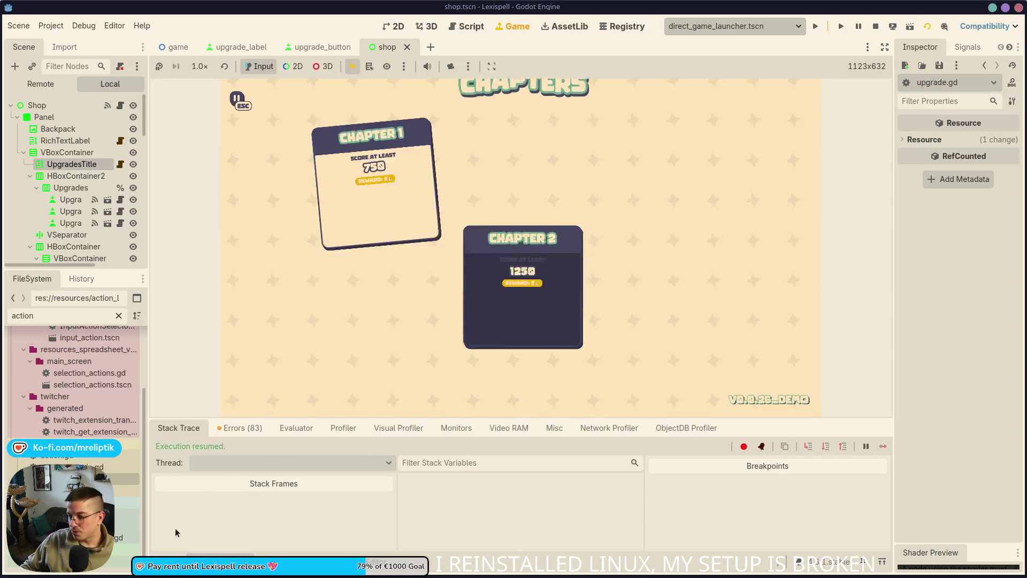
- Start Chapter 1, open the F1 debug overlay, and scroll through upgrades from Additive to Last Chance
click(370, 320)
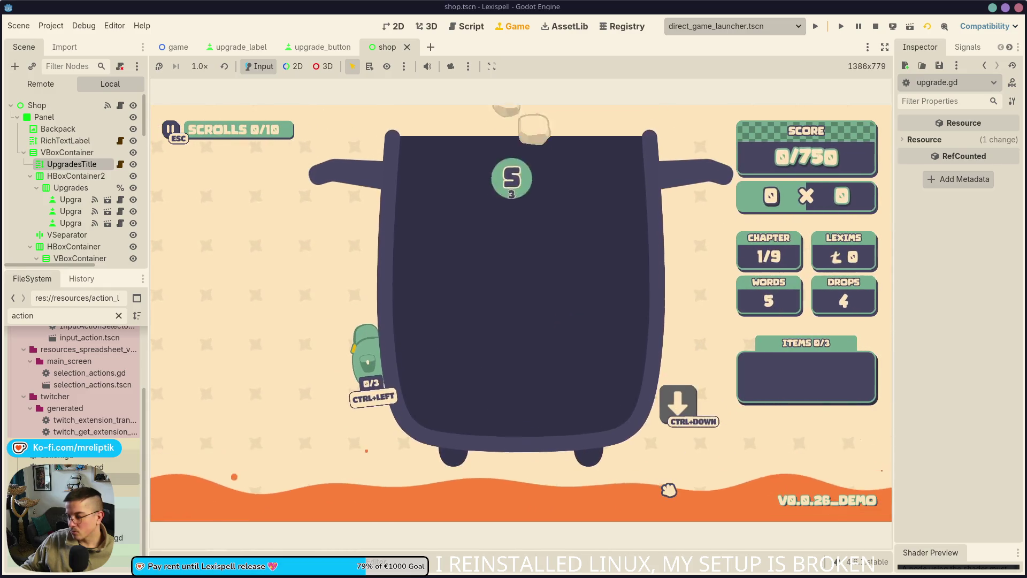
key(F1)
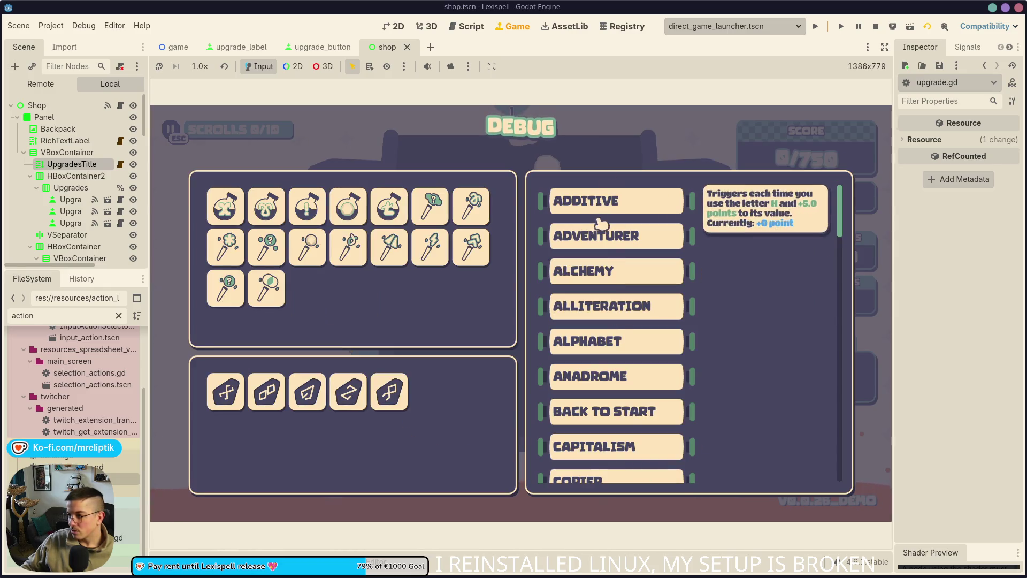
mouse_move(599, 216)
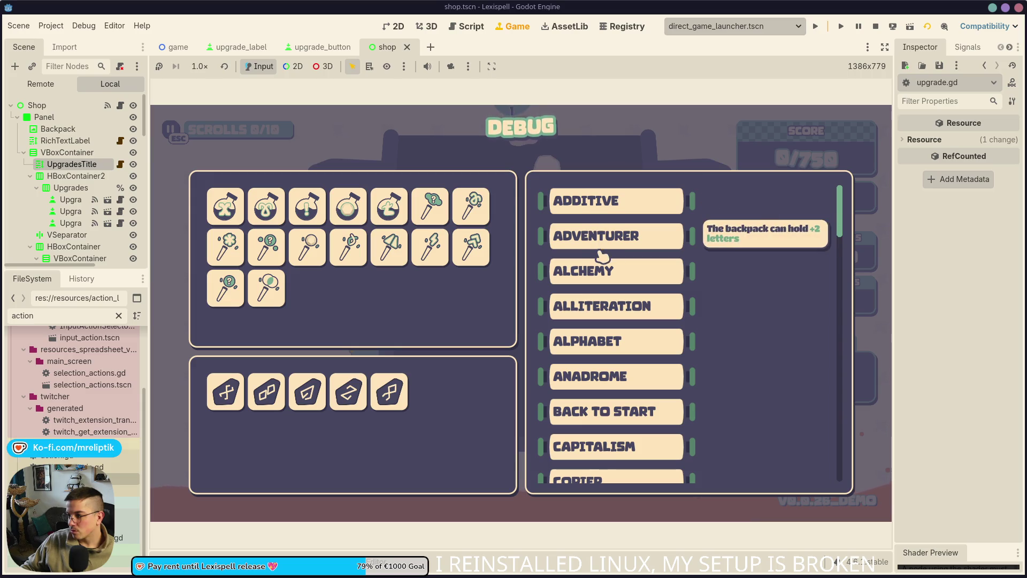
mouse_move(599, 282)
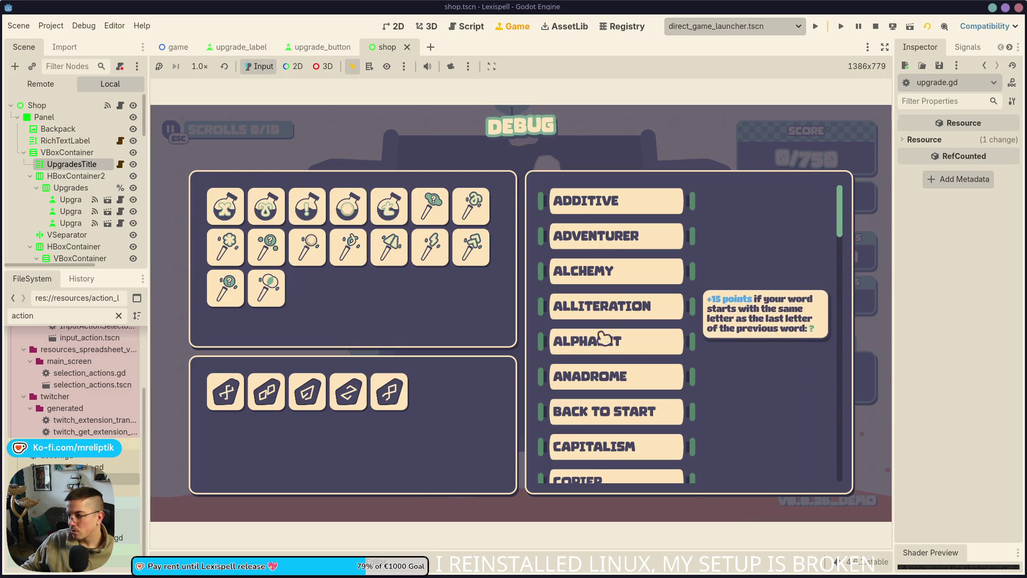
mouse_move(601, 355)
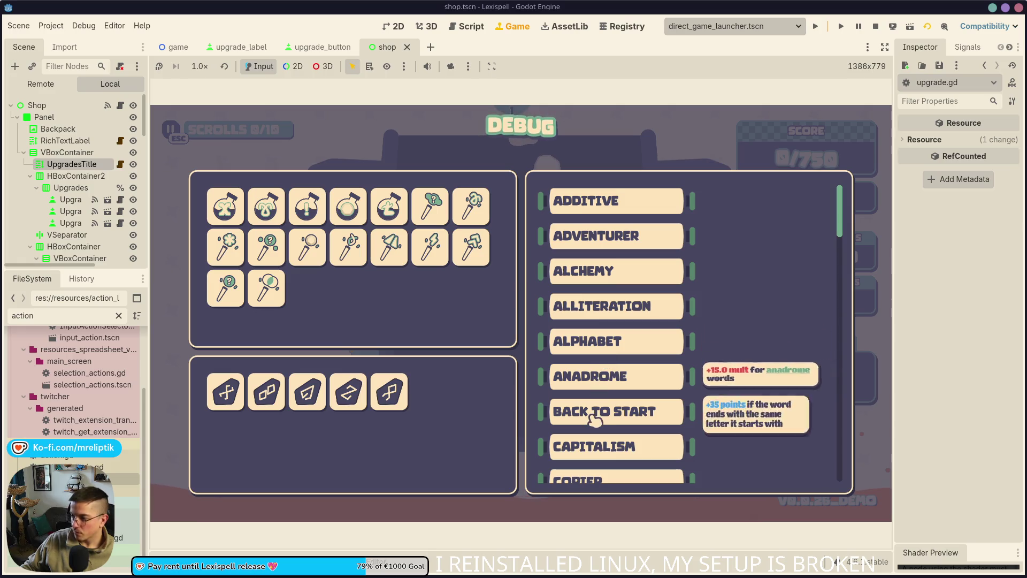
mouse_move(595, 456)
scroll(596, 456, down, 2)
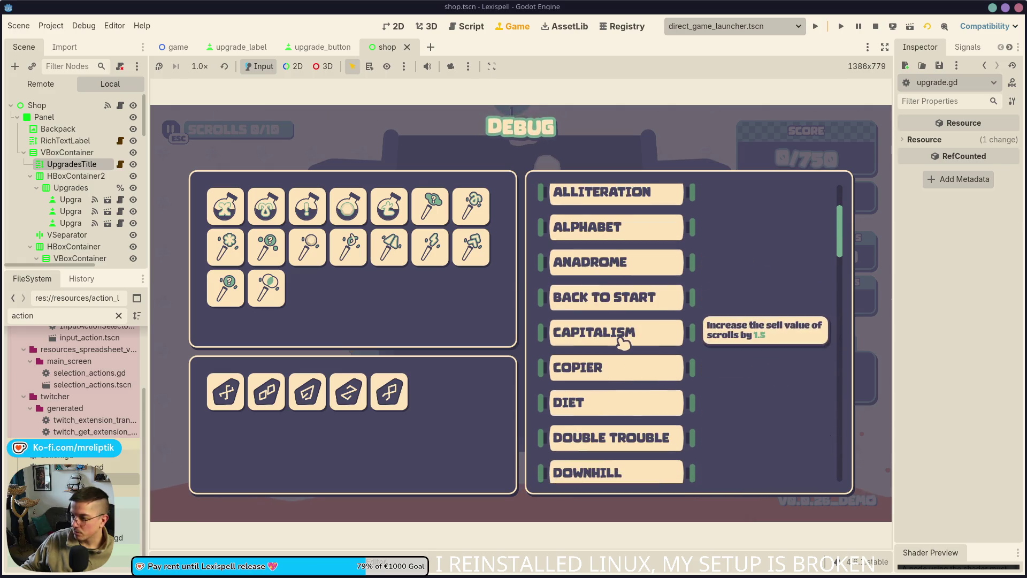
mouse_move(629, 418)
scroll(626, 417, down, 2)
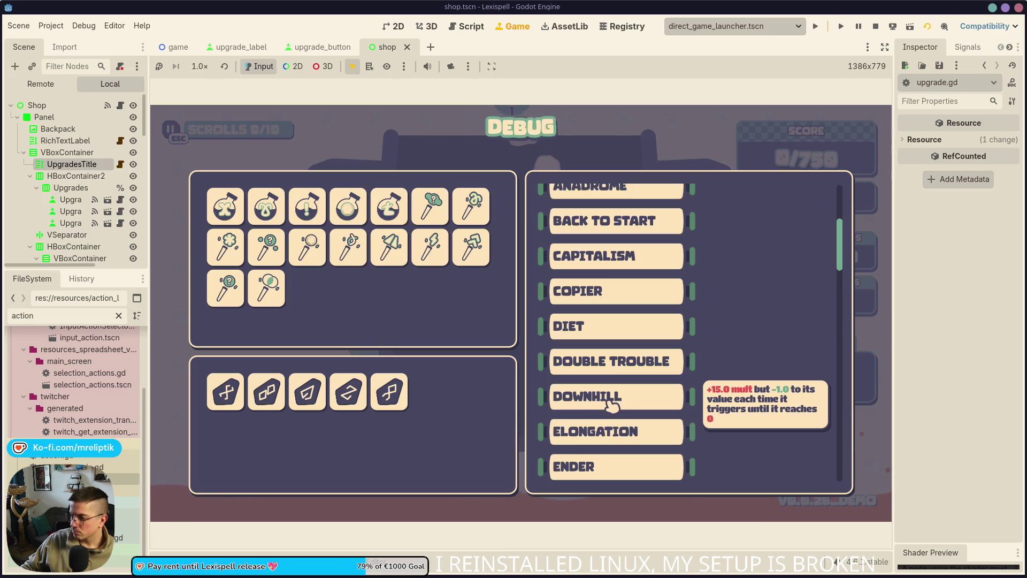
mouse_move(621, 436)
scroll(621, 436, down, 5)
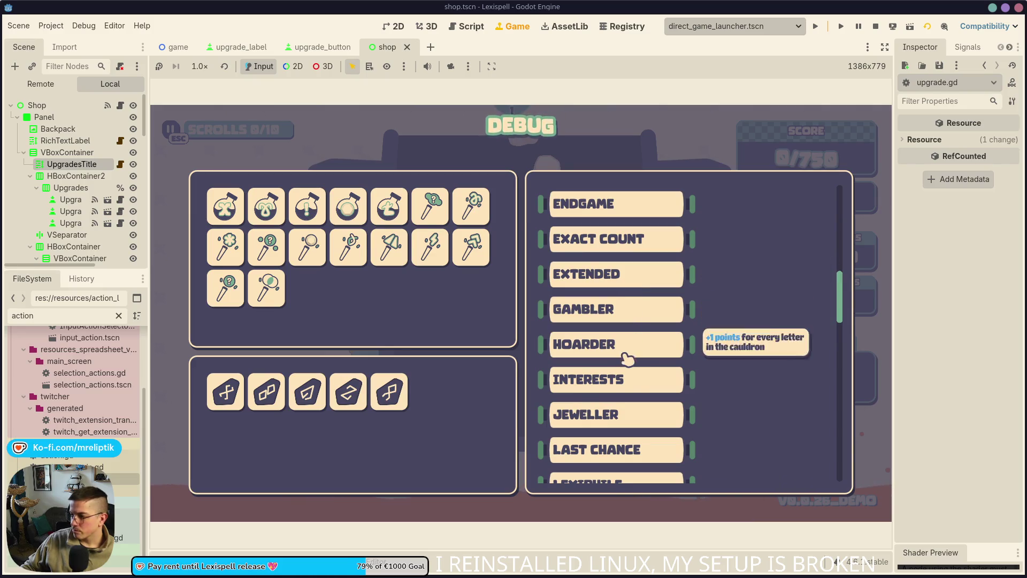
- Stop the running game and locate format_description in upgrade.gd
click(876, 26)
scroll(499, 334, up, 10)
click(465, 305)
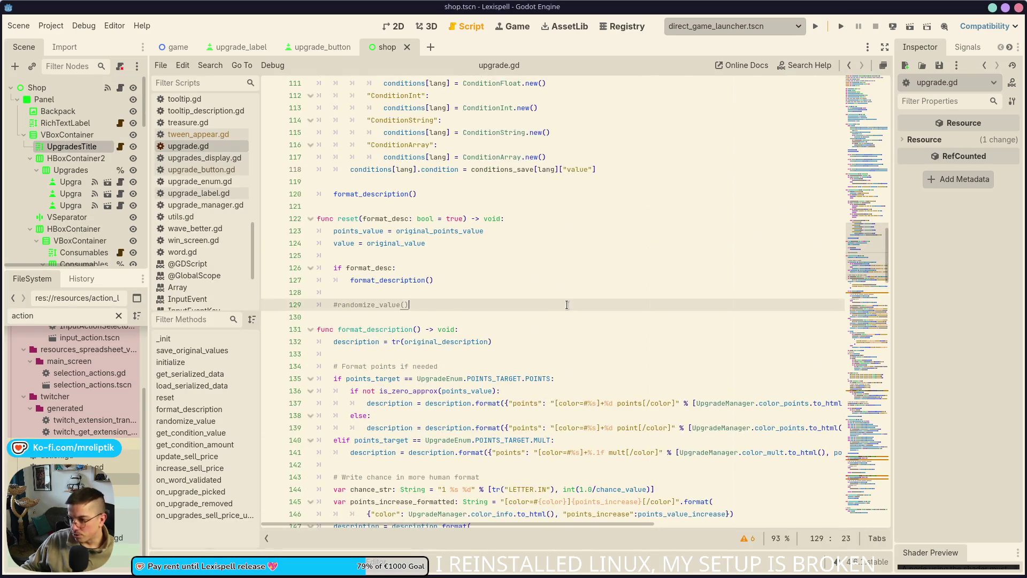
scroll(467, 383, down, 3)
scroll(467, 382, up, 3)
scroll(466, 382, down, 3)
scroll(426, 305, up, 9)
scroll(427, 304, up, 7)
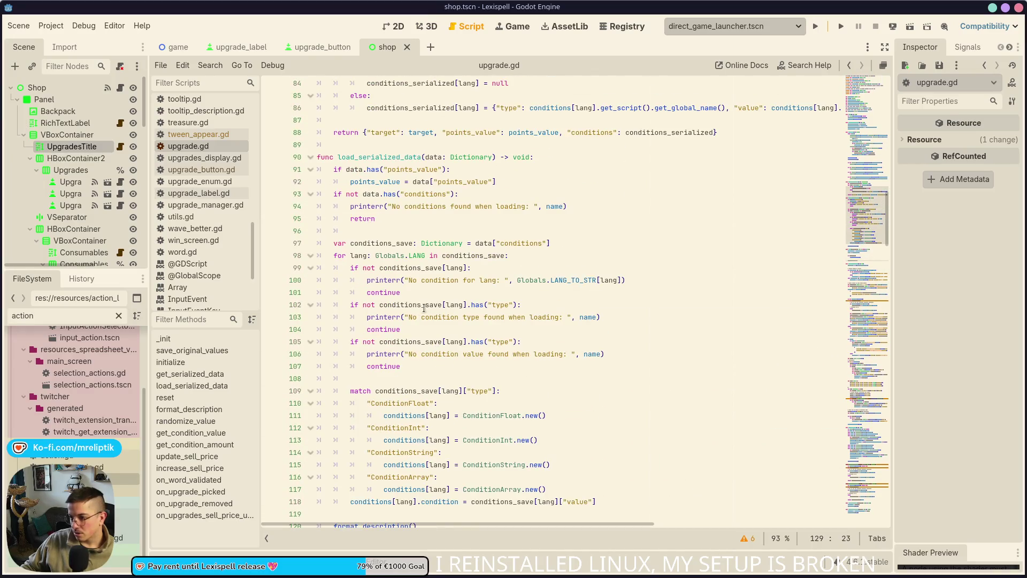
scroll(412, 350, down, 7)
scroll(411, 349, down, 14)
click(508, 348)
scroll(461, 346, up, 2)
scroll(461, 347, up, 1)
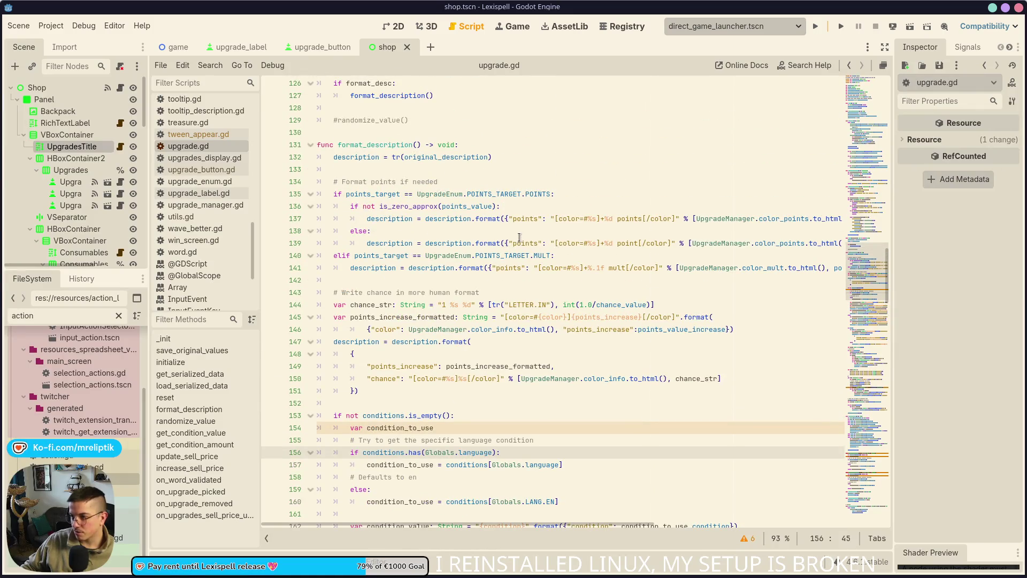
- Change points, point and mult on lines 137–141 to POINTS, POINT and MULT
click(623, 211)
double_click(626, 218)
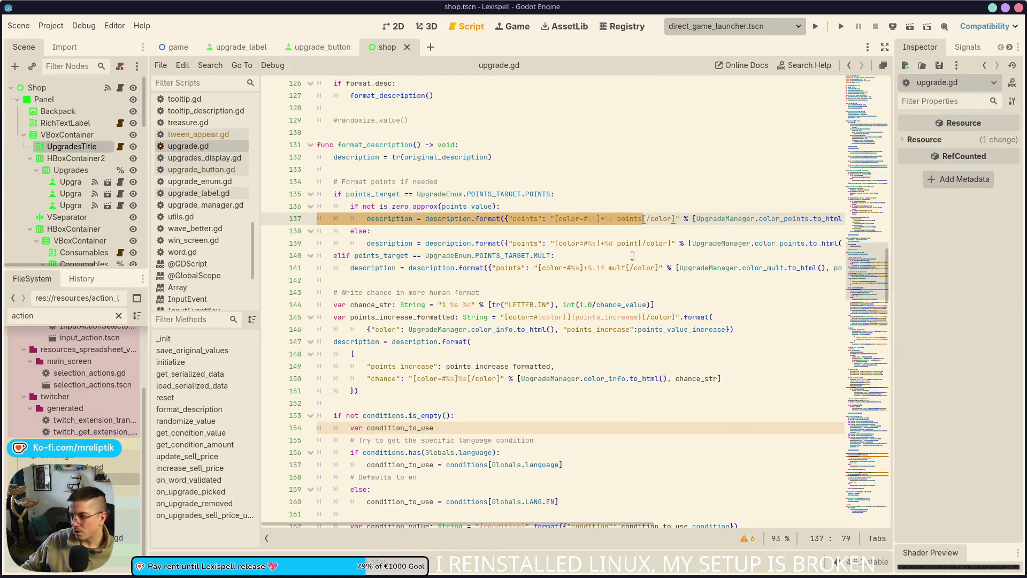
text(POIN)
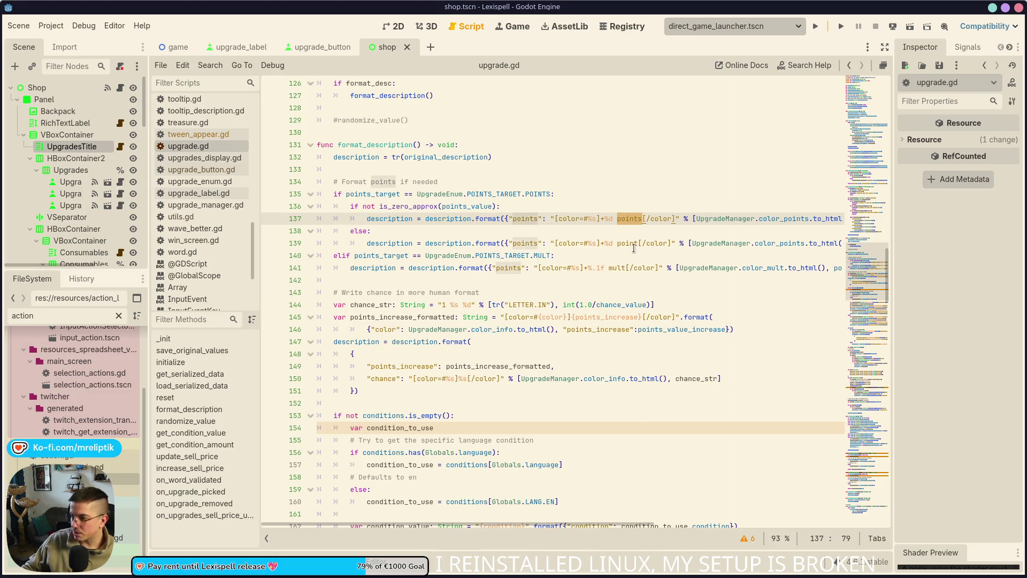
text(TS)
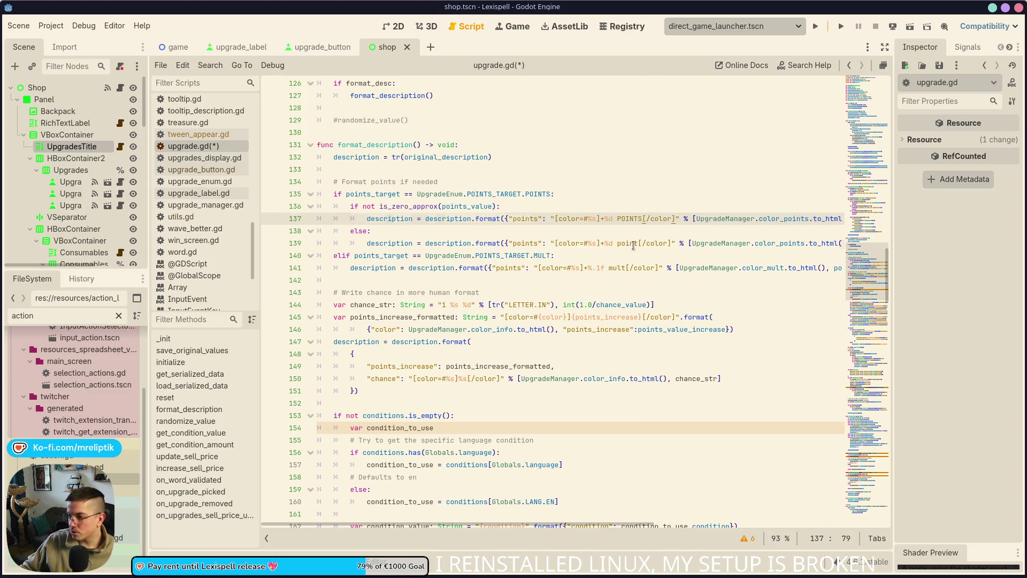
double_click(633, 247)
text(POINT)
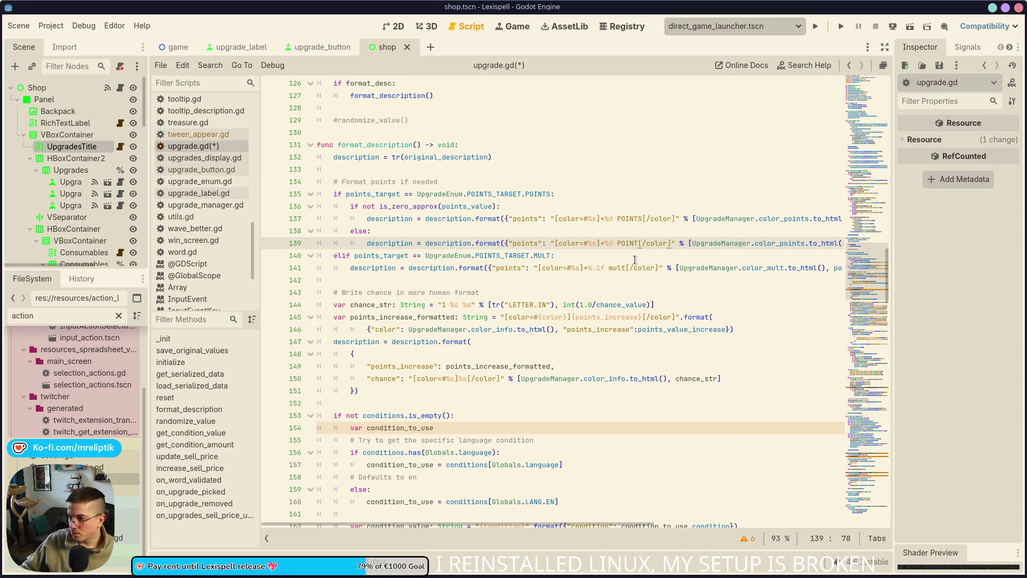
double_click(617, 268)
text(MULT)
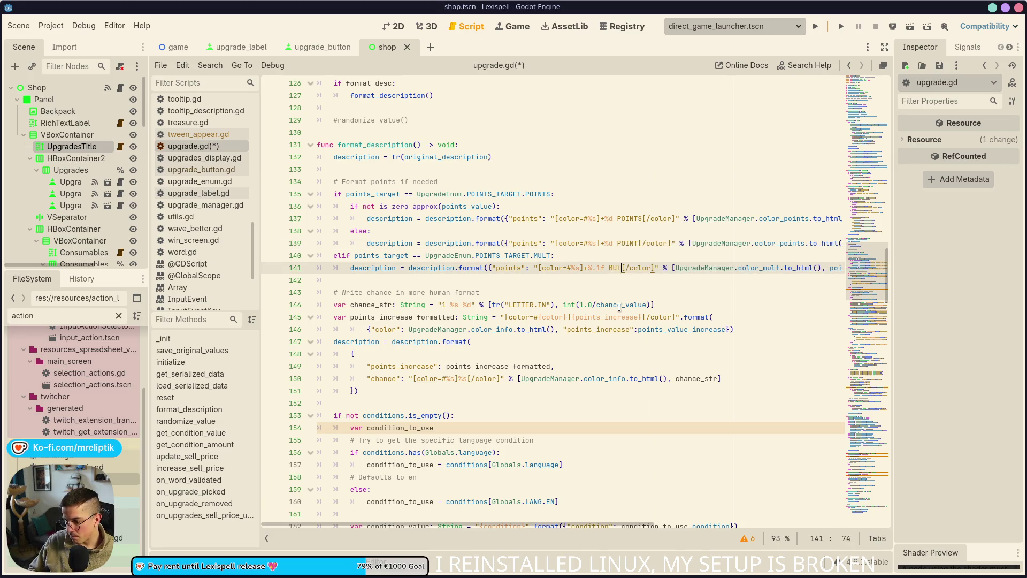
- Save upgrade.gd and bring up the Quick Open Script search
click(480, 294)
key(ctrl+s)
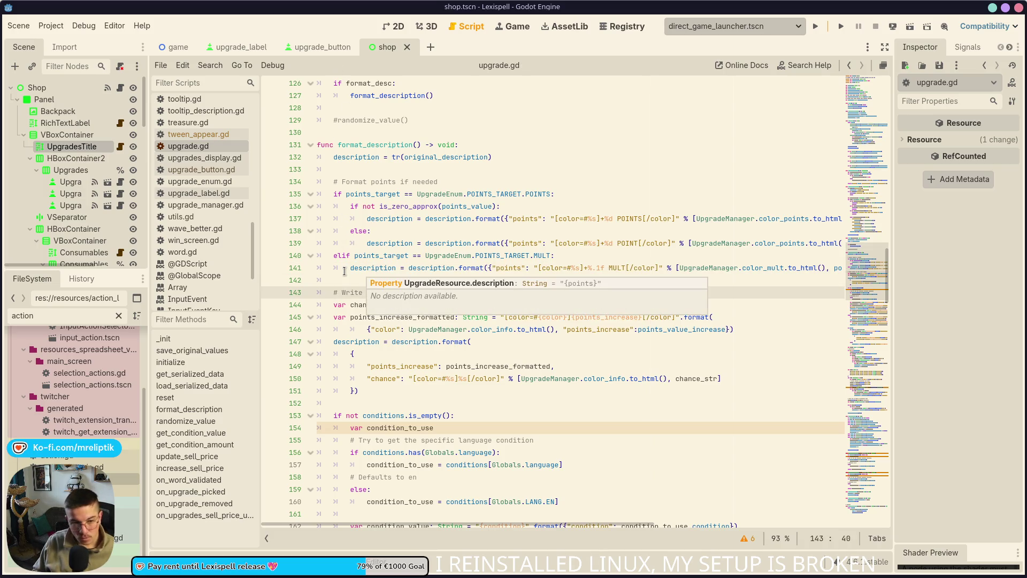
key(ctrl+alt+o)
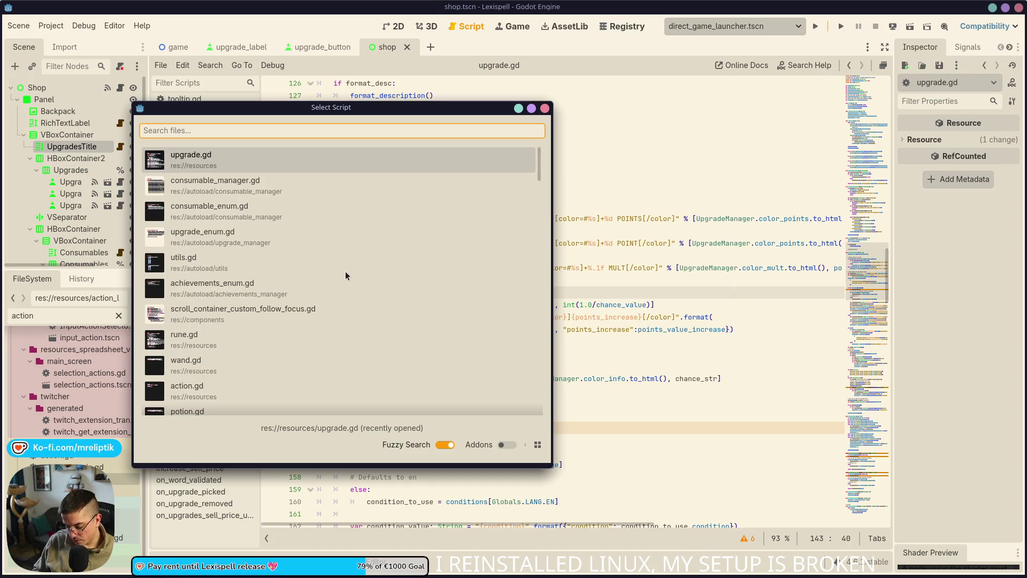
- Open rune.gd from the script search and filter the script list for 'rune'
text(rune)
key(Return)
scroll(538, 339, down, 15)
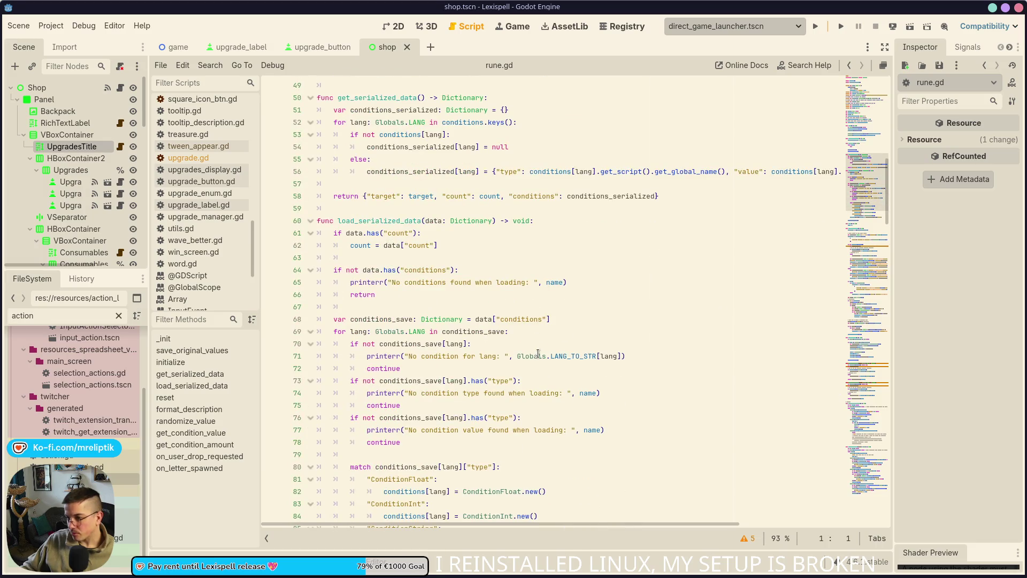
double_click(51, 316)
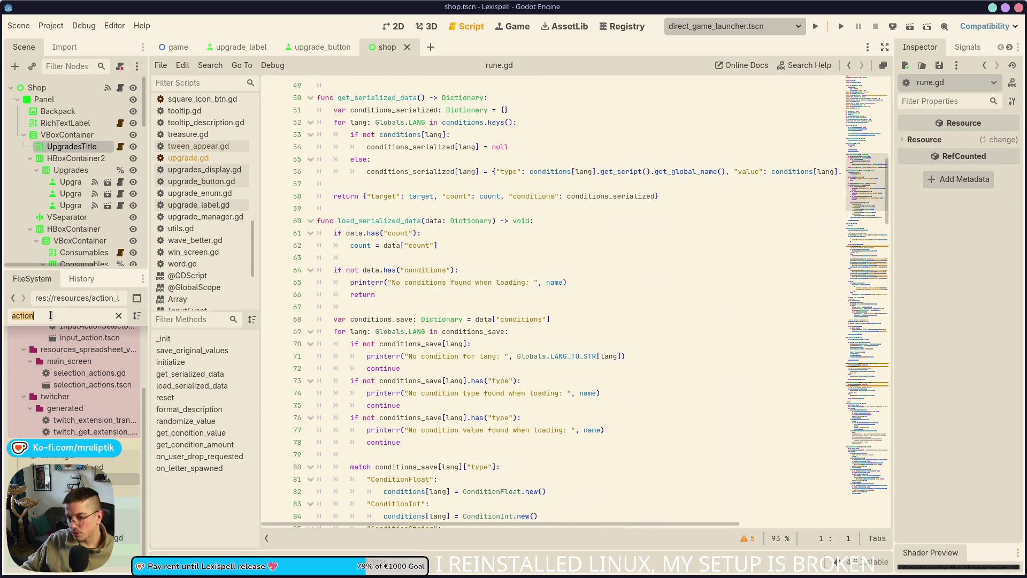
text(rune)
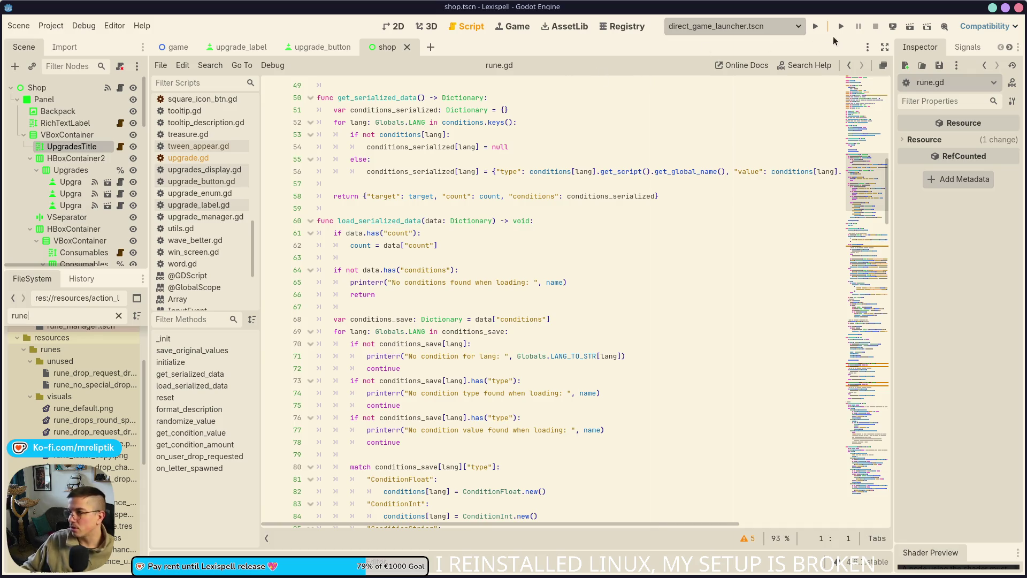
- Run the game again, start Chapter 1 and show the F1 debug overlay
click(815, 27)
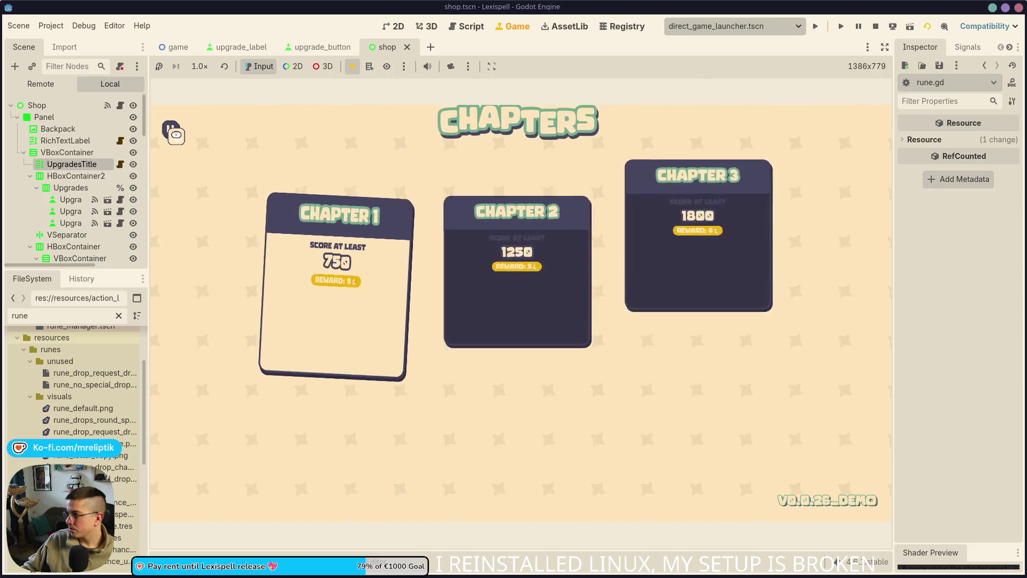
click(341, 328)
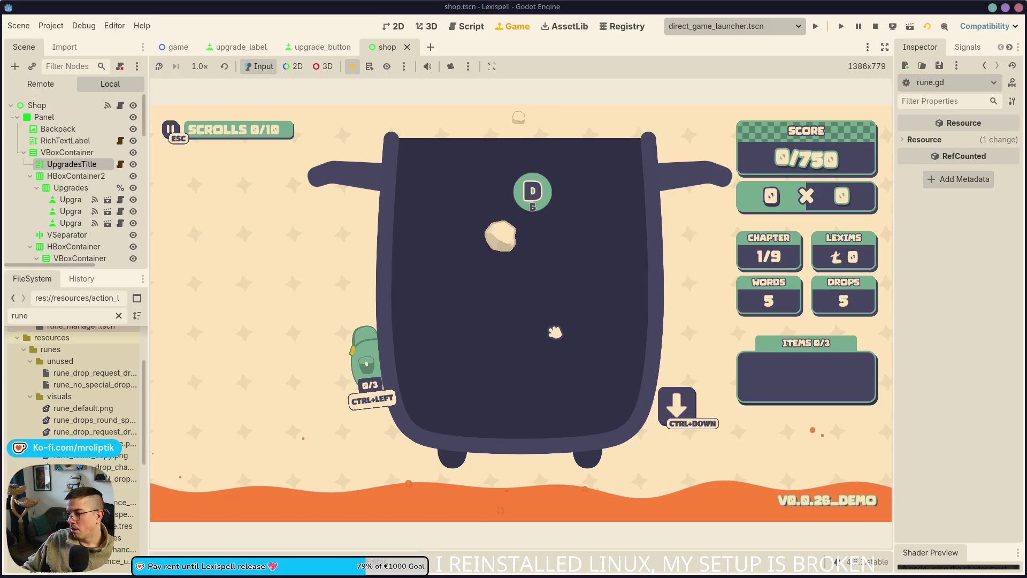
key(F1)
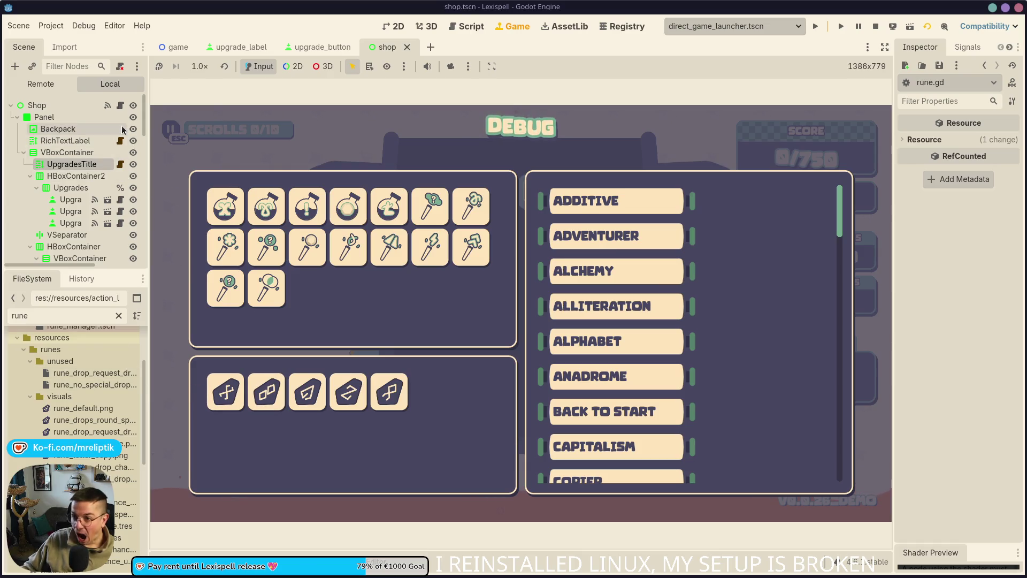
click(455, 26)
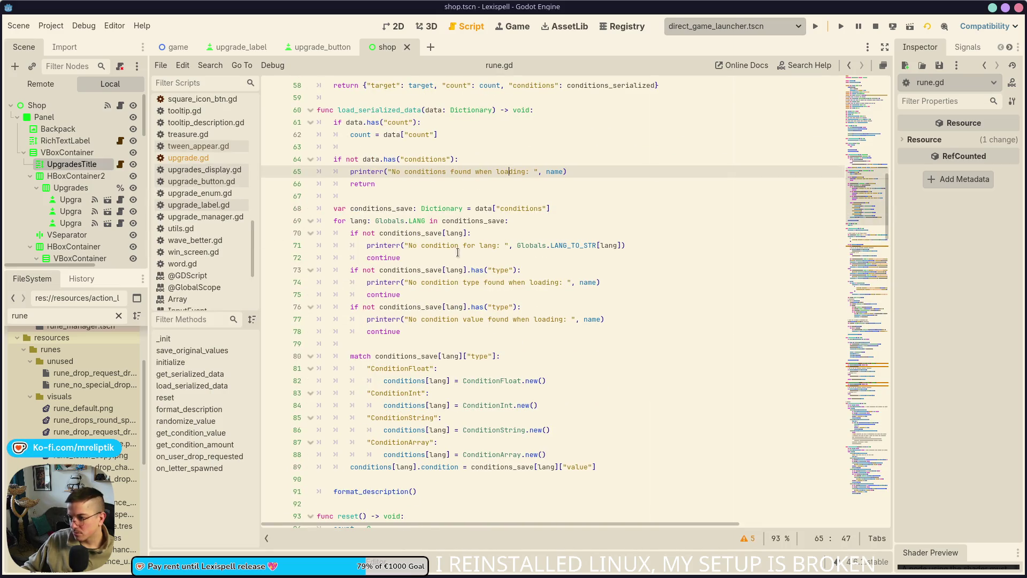
- Wrap the condition value on line 116 of rune.gd in str(...).to_upper() and save
double_click(410, 270)
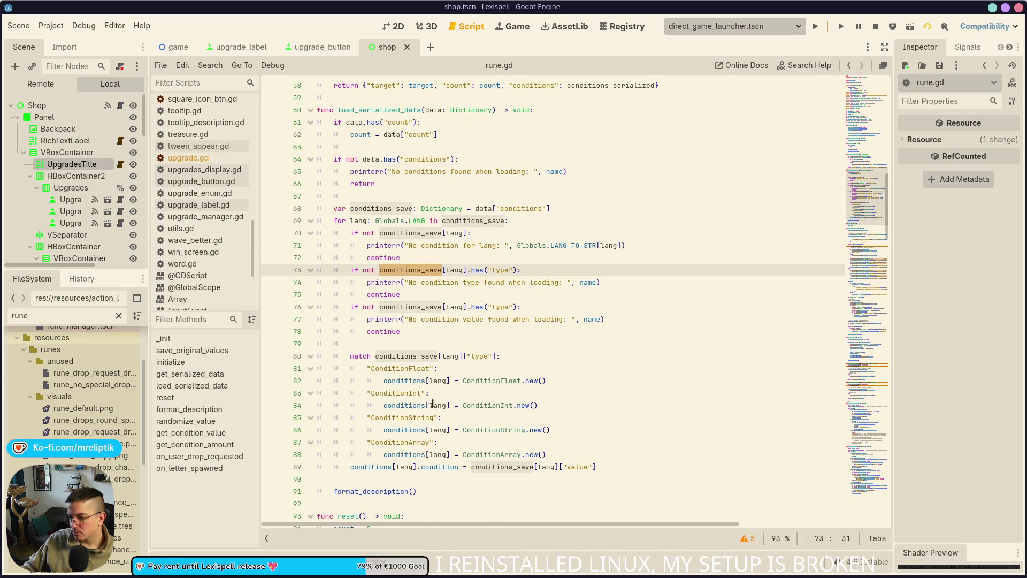
scroll(554, 390, down, 10)
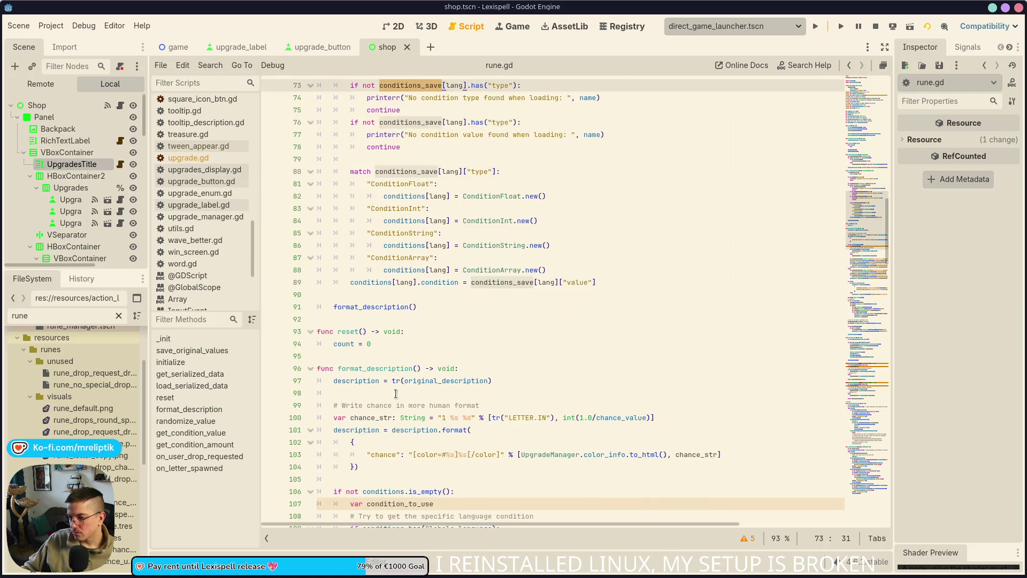
scroll(377, 201, down, 5)
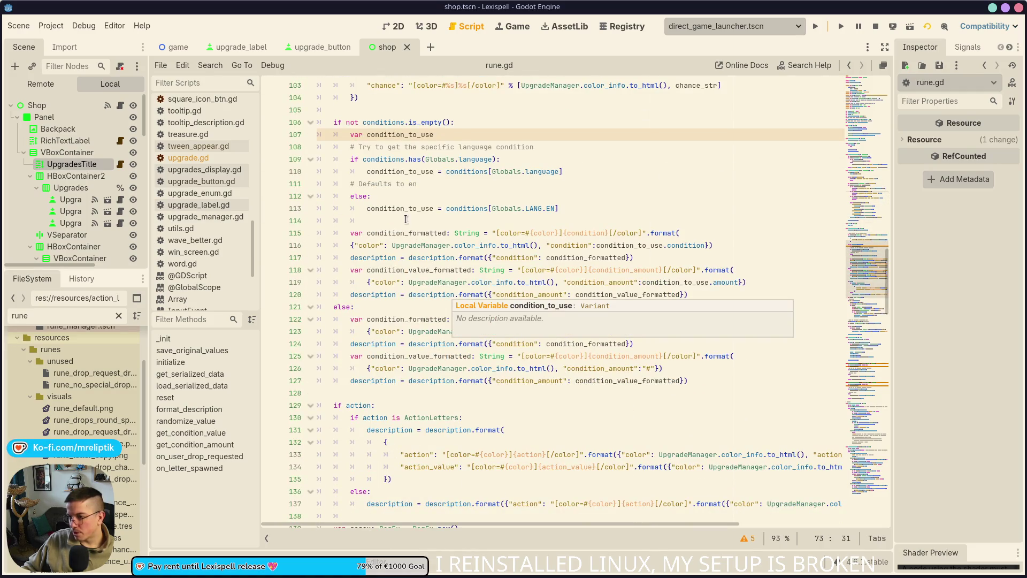
double_click(398, 234)
double_click(576, 260)
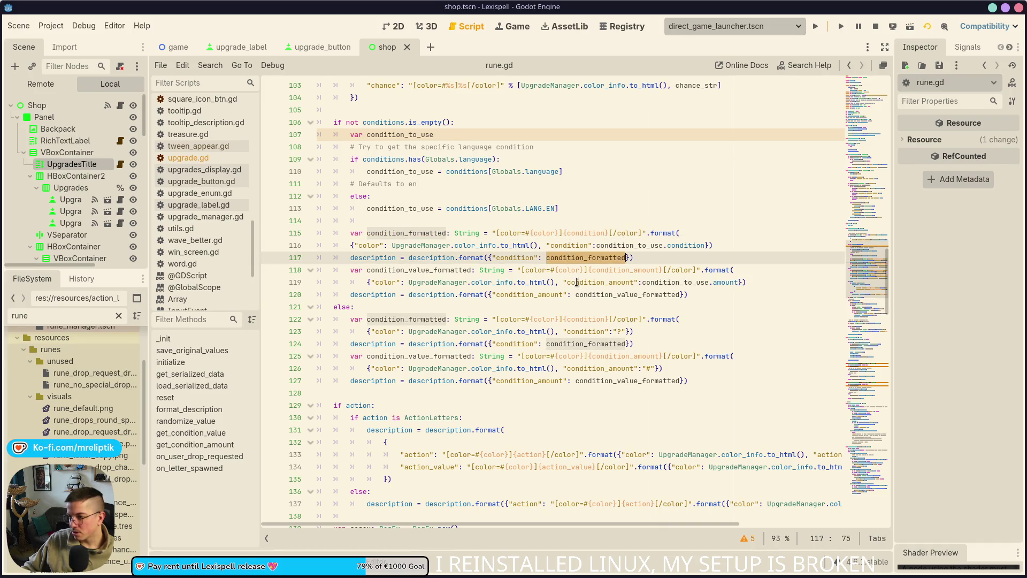
click(596, 245)
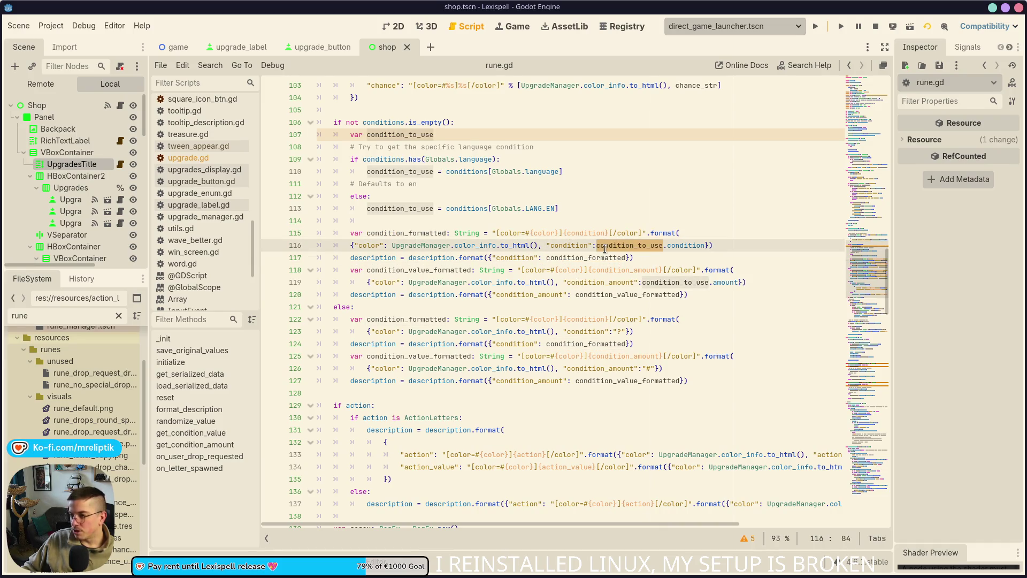
text(str()
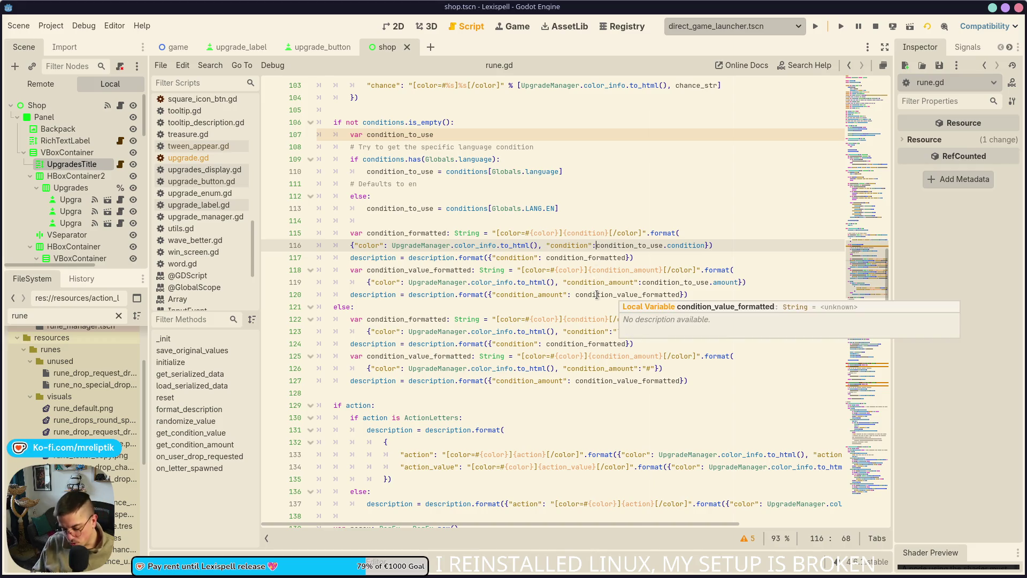
key(ctrl+Right)
key(ctrl+Right)
key(ctrl+Right)
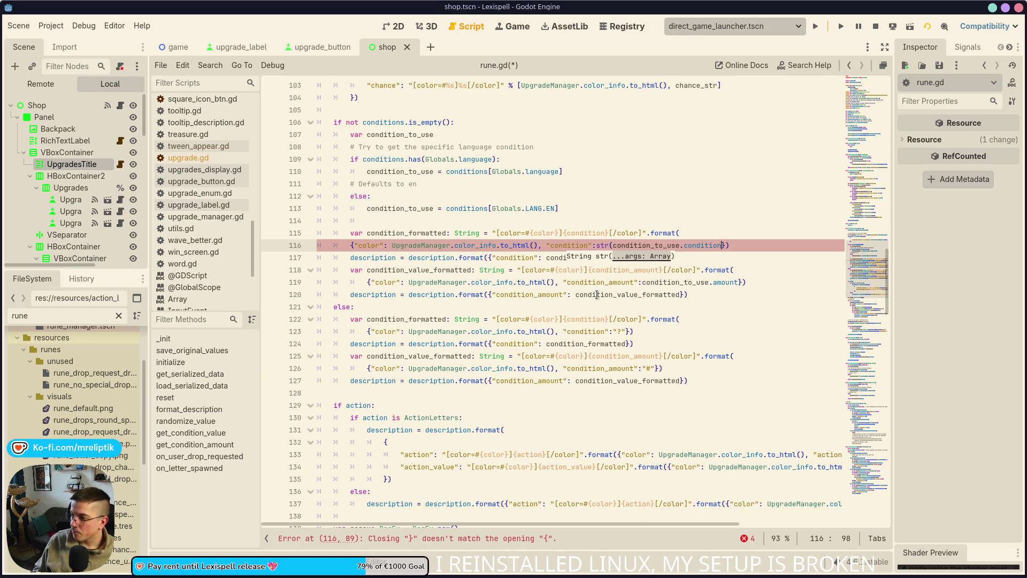
text())
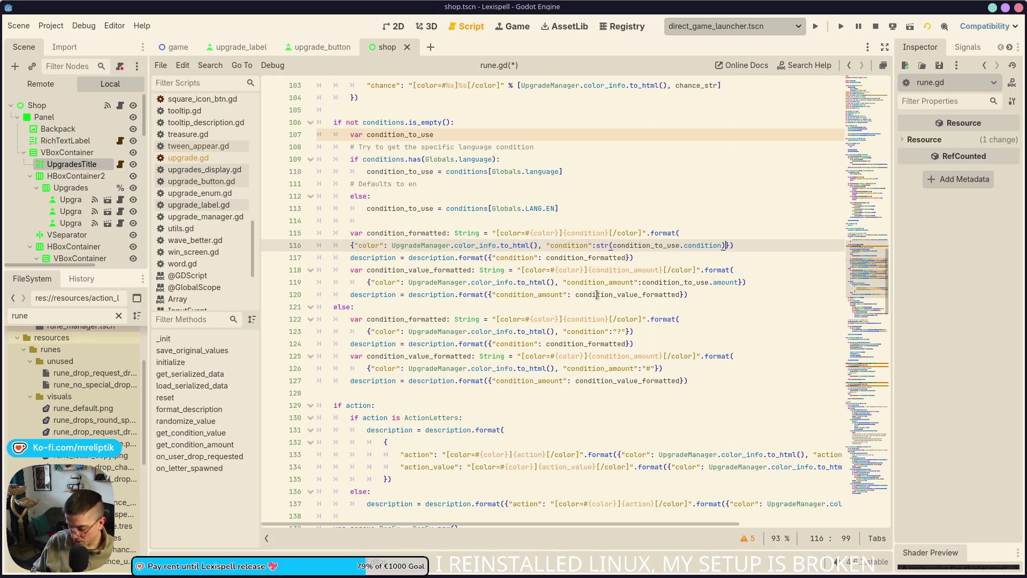
text(.to_)
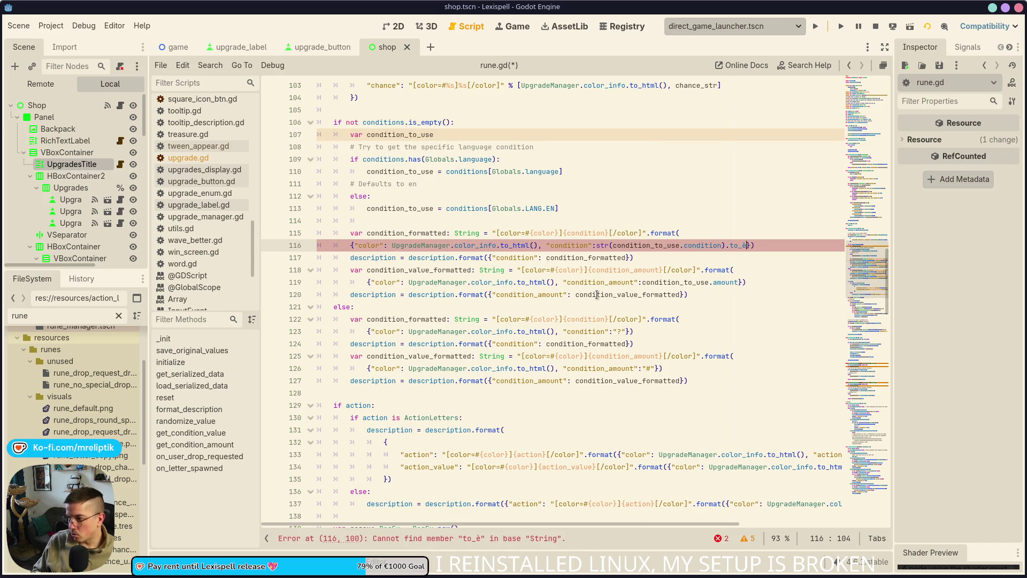
text(u)
key(Return)
key(ctrl+s)
- Wrap action.value on line 134 in str(...).to_upper(), save, and restart the game
scroll(463, 417, down, 2)
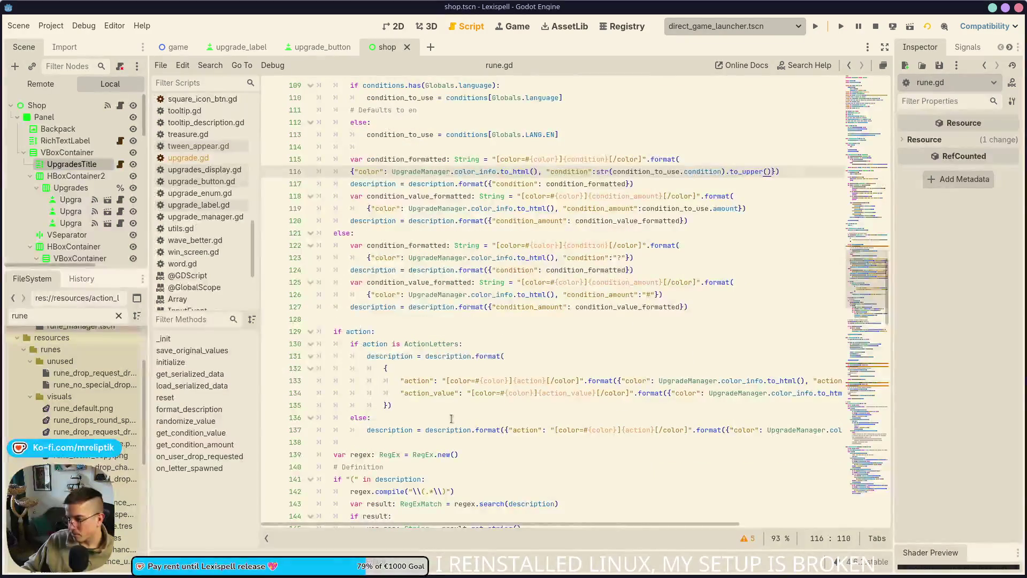
ctrl+scroll(437, 404, down, 1)
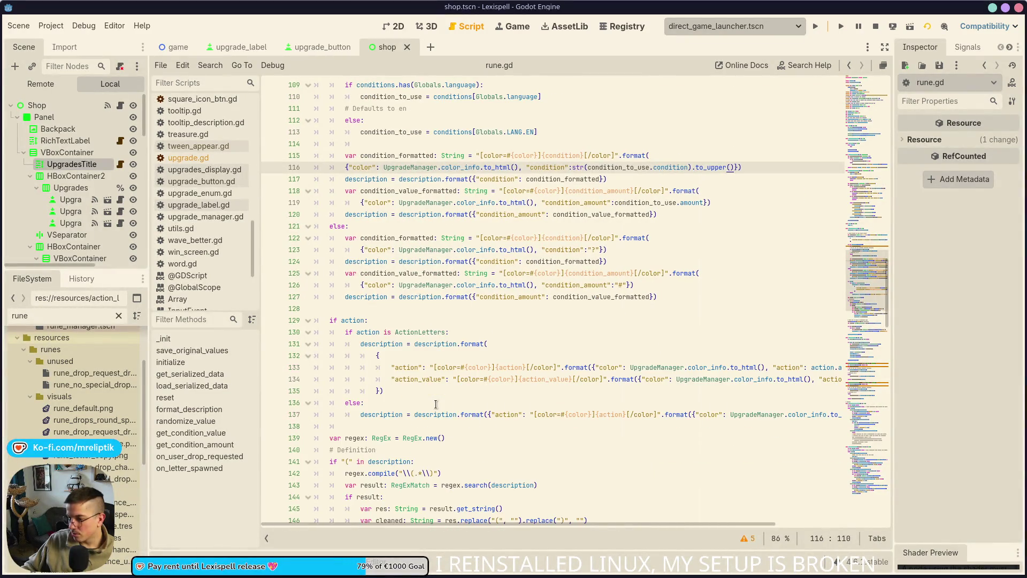
ctrl+scroll(436, 404, up, 1)
scroll(589, 398, right, 10)
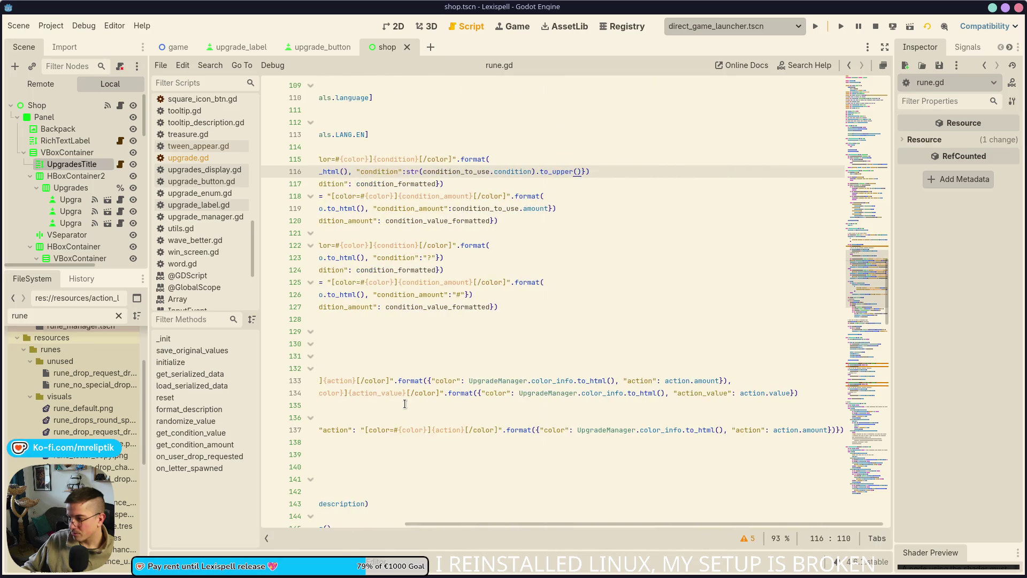
click(743, 394)
text(str-)
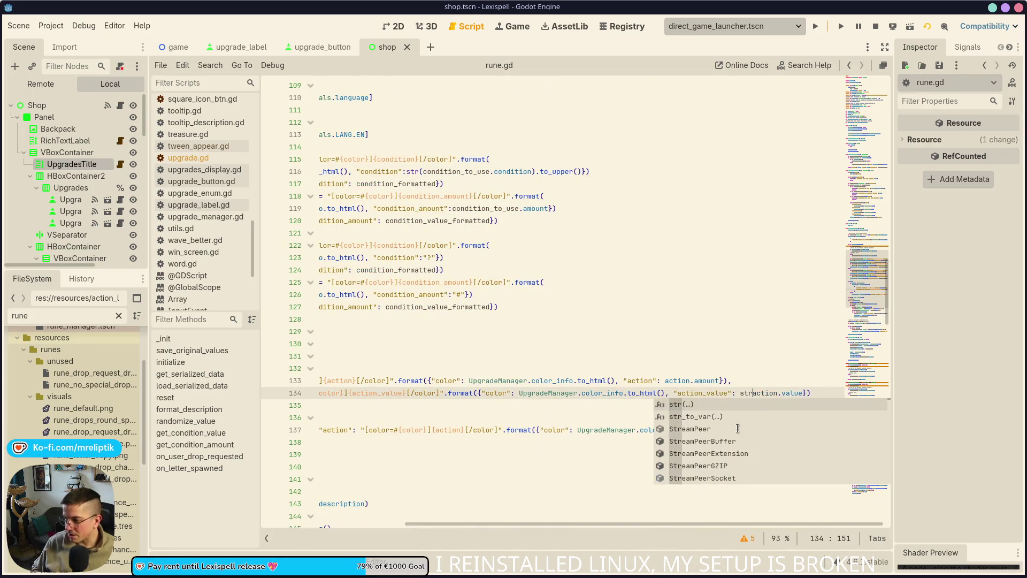
key(BackSpace)
key(ctrl+shift+Right)
key(ctrl+shift+Right)
text(()
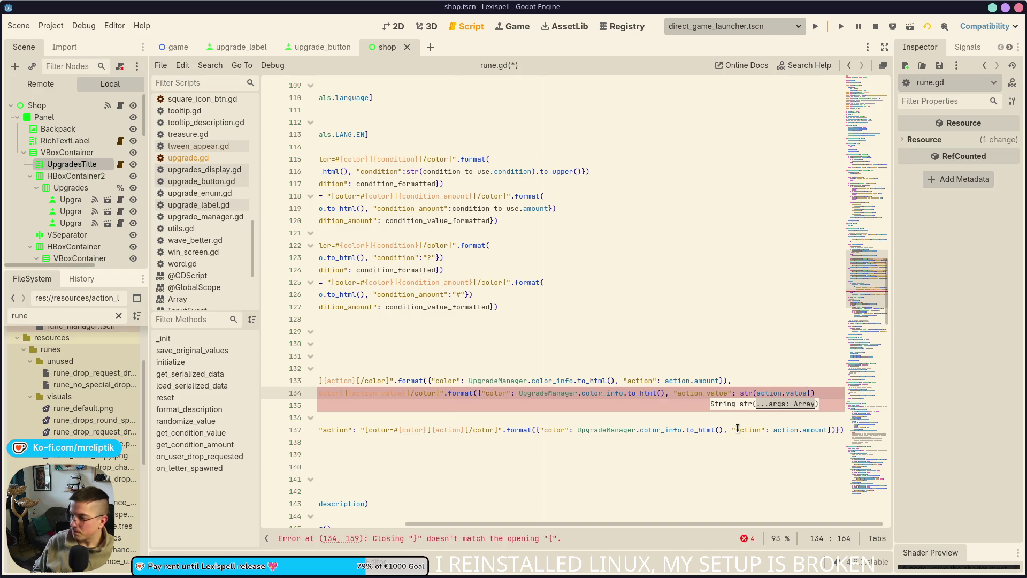
text())
text(.to)
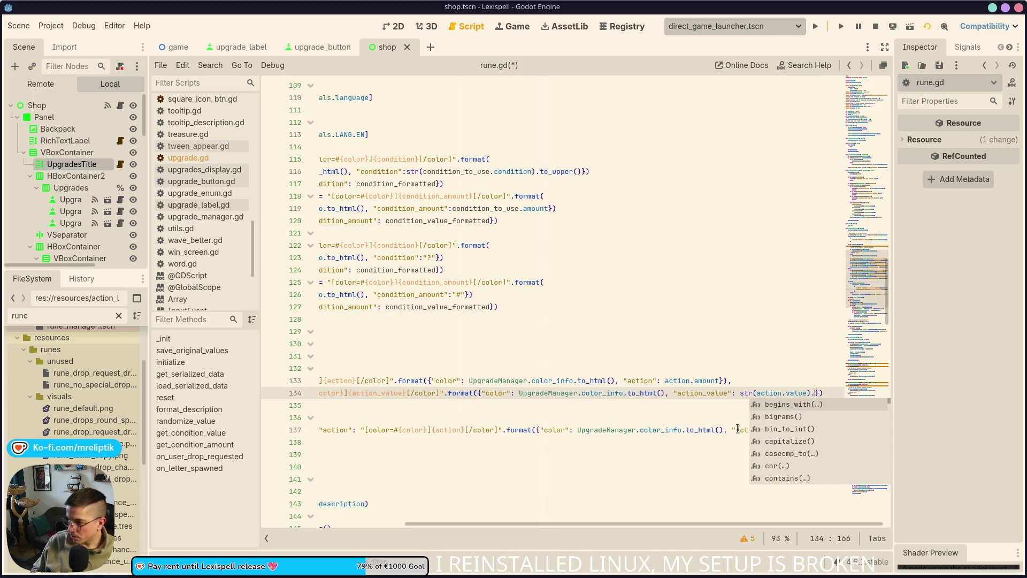
key(Down)
key(Down)
key(Down)
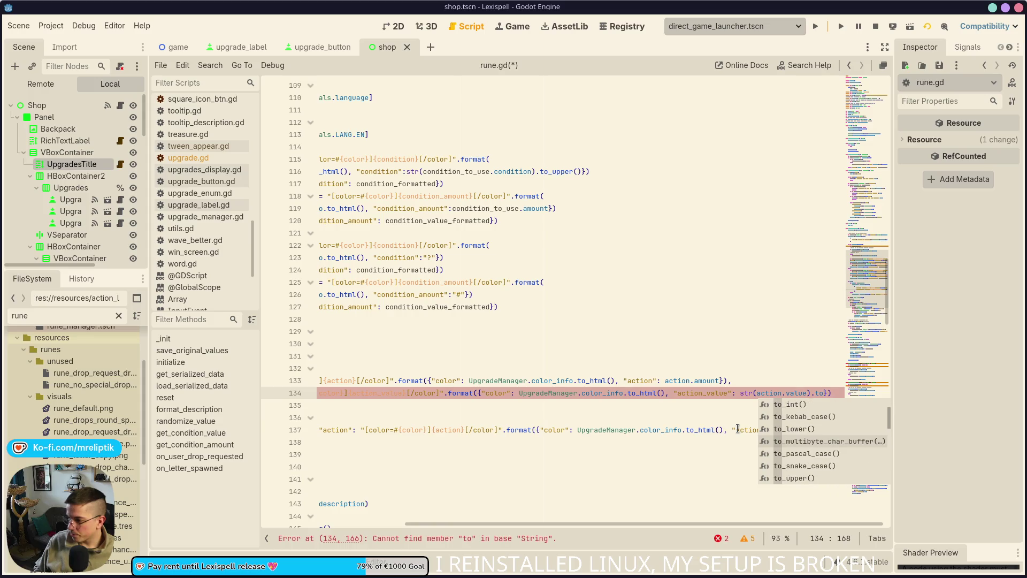
key(Return)
key(ctrl+s)
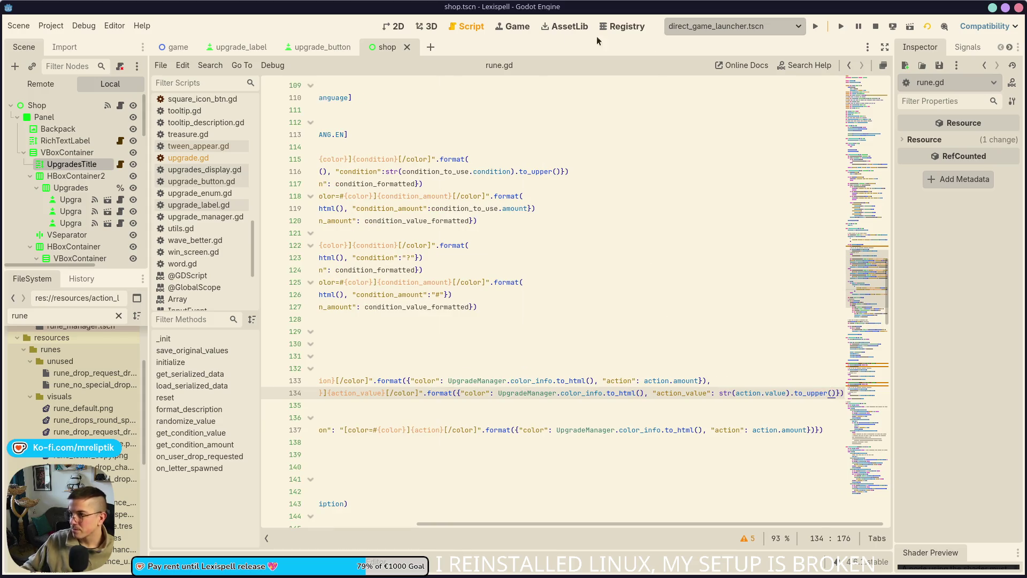
key(F8)
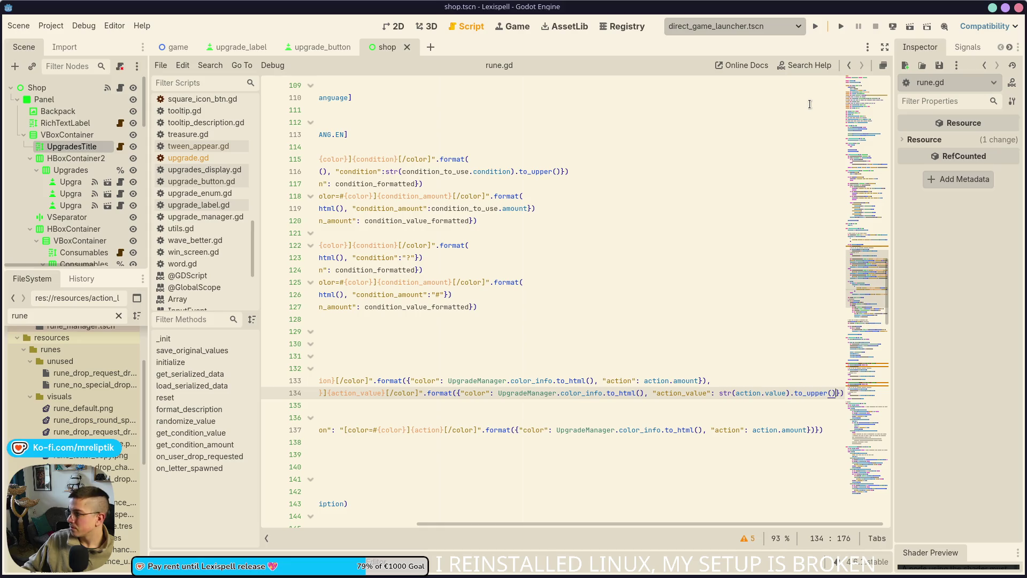
click(816, 27)
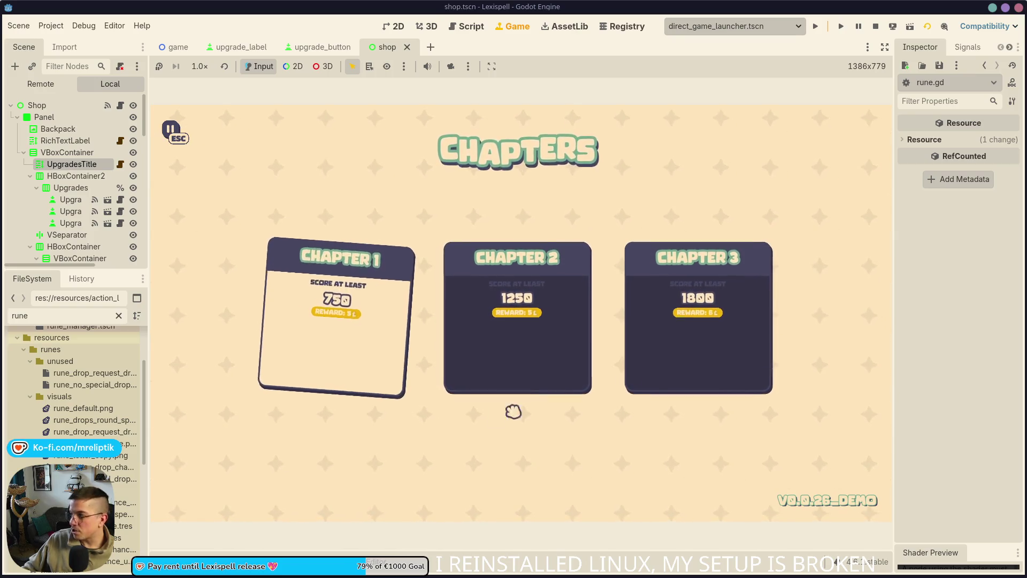
click(315, 337)
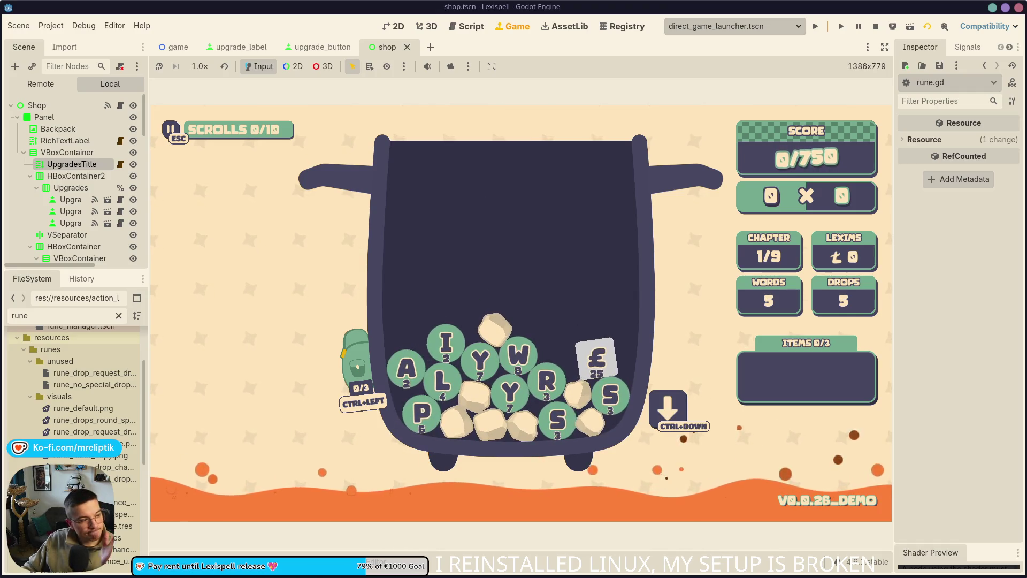
key(F3)
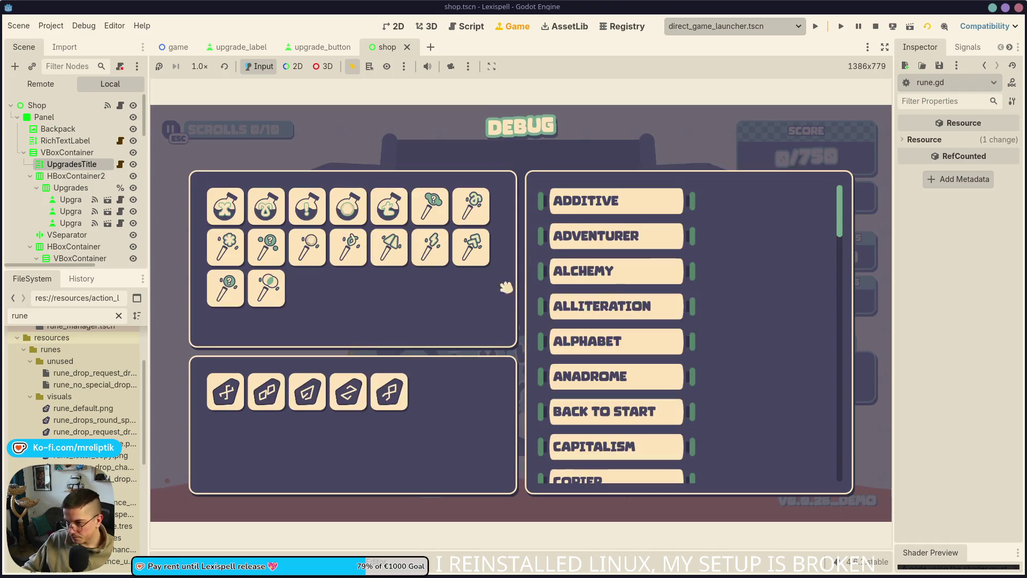
mouse_move(353, 398)
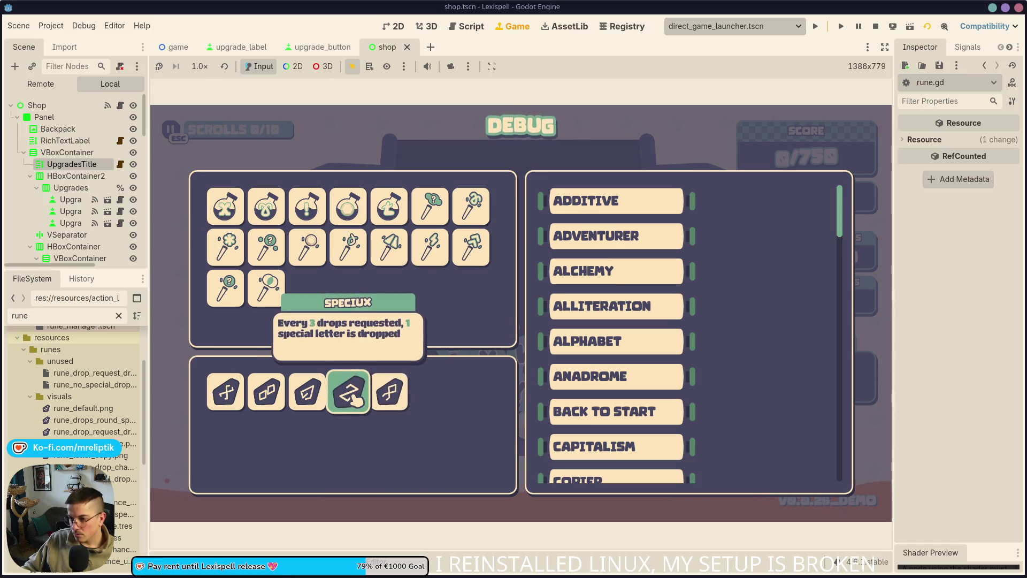
mouse_move(229, 398)
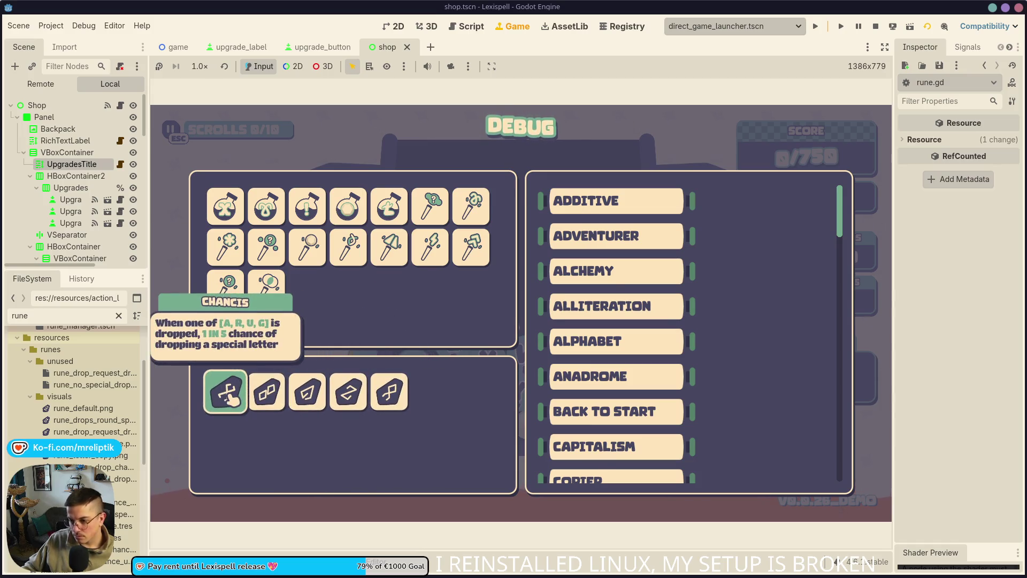
mouse_move(243, 183)
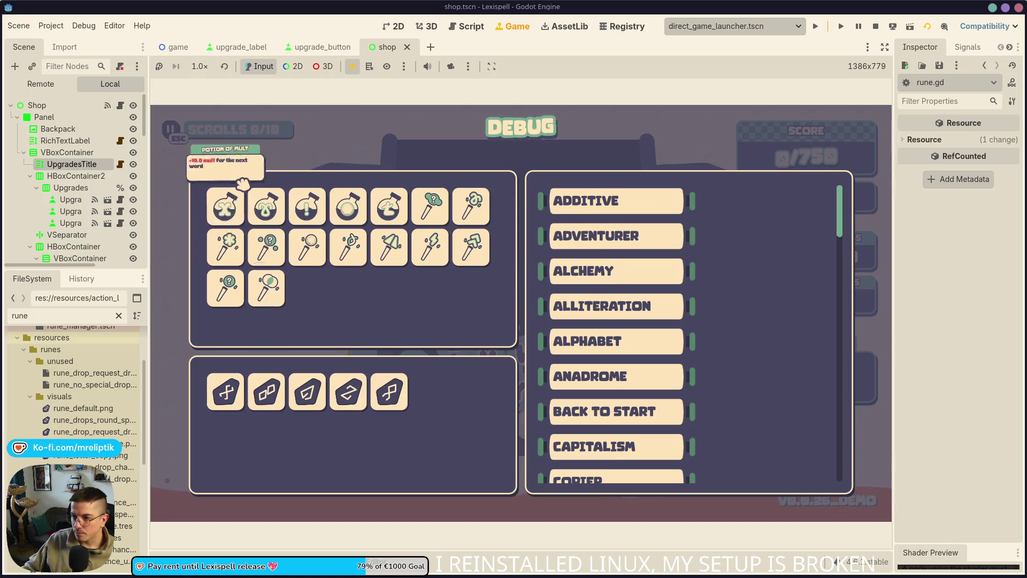
mouse_move(306, 206)
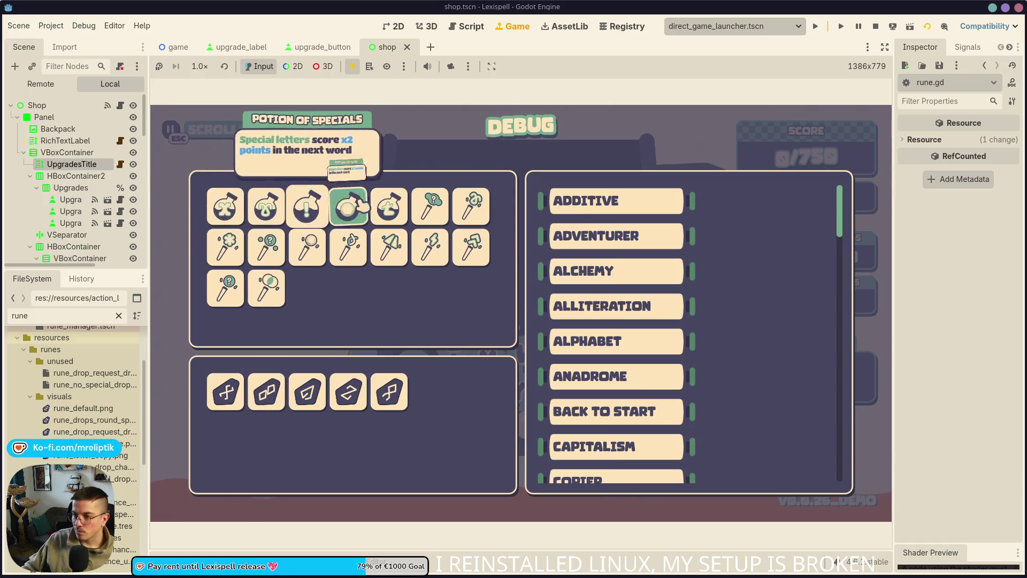
mouse_move(353, 214)
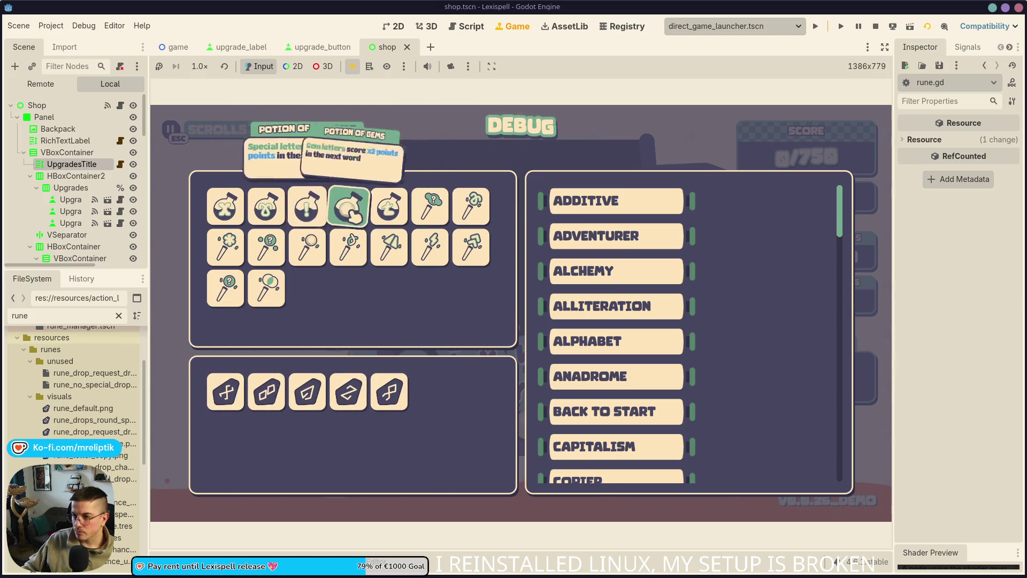
mouse_move(483, 213)
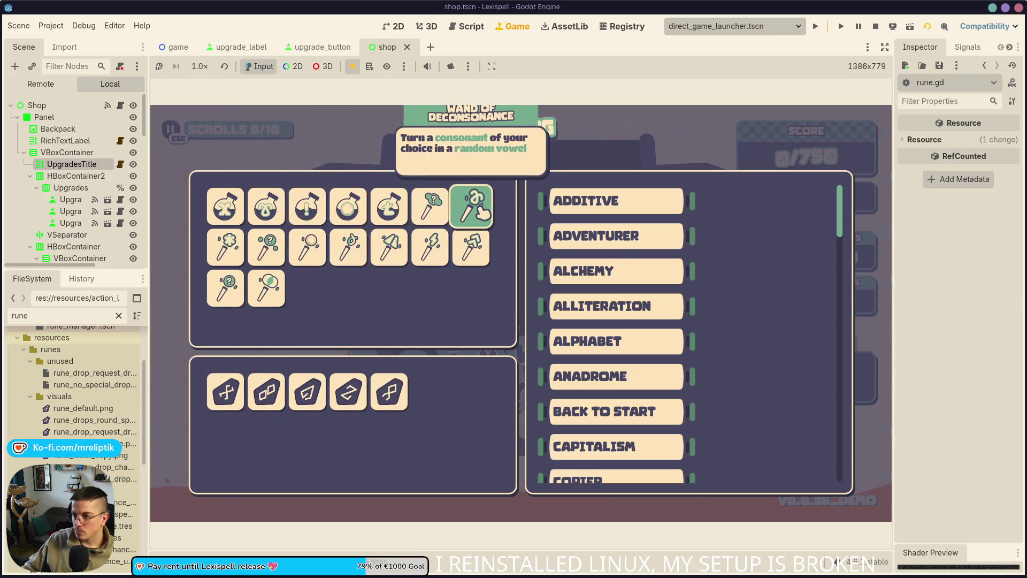
mouse_move(401, 259)
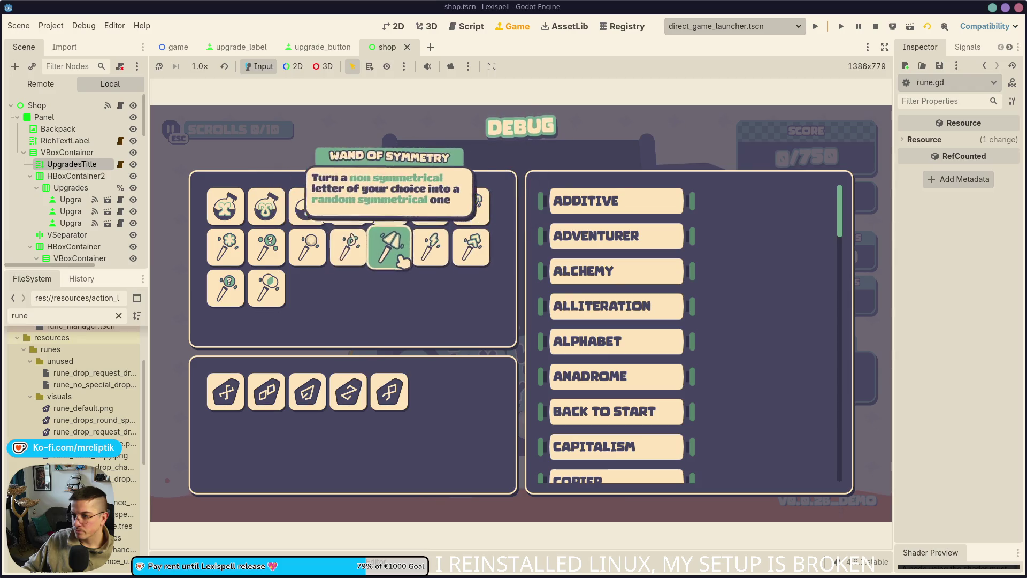
mouse_move(278, 306)
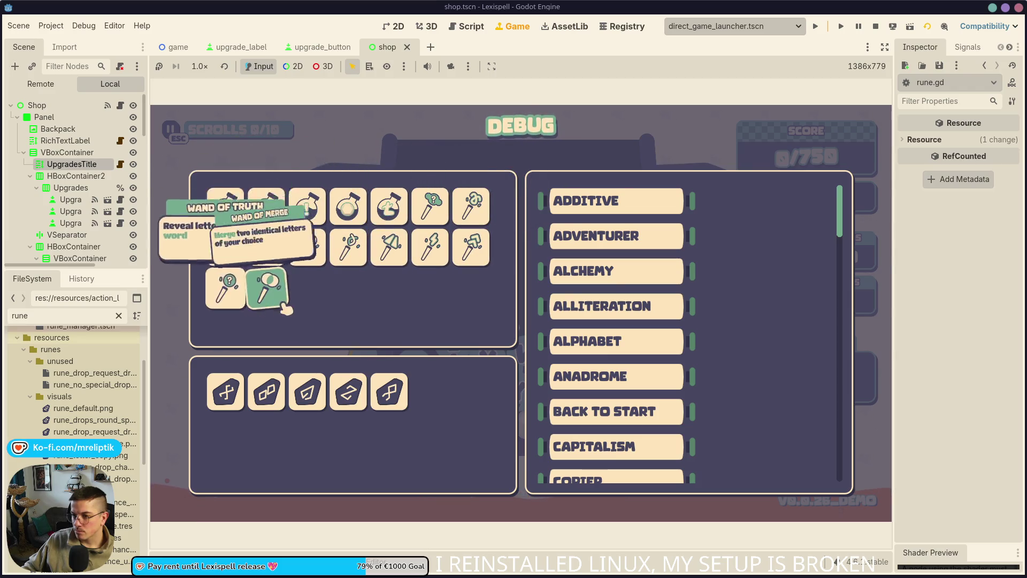
mouse_move(226, 247)
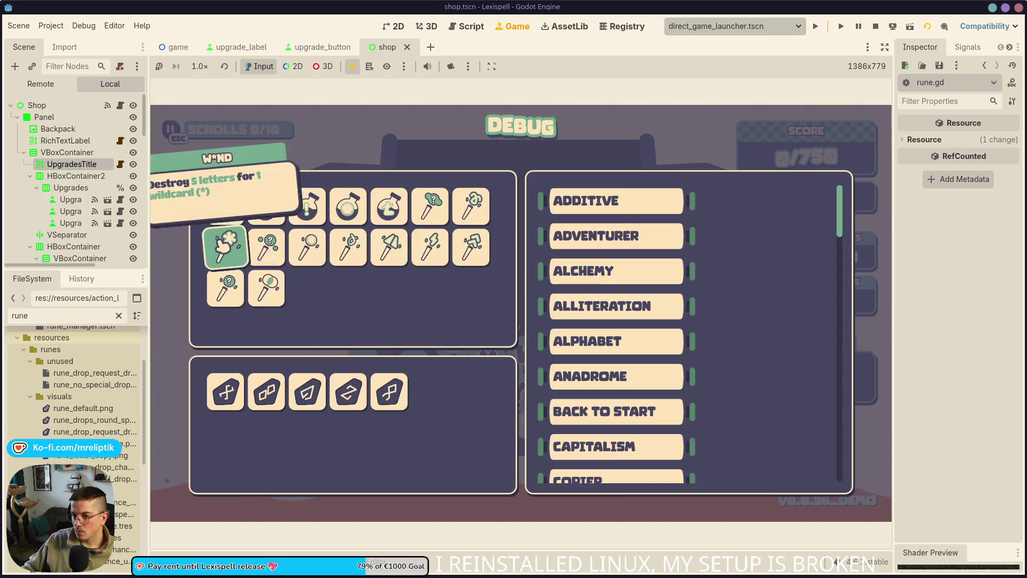
mouse_move(266, 245)
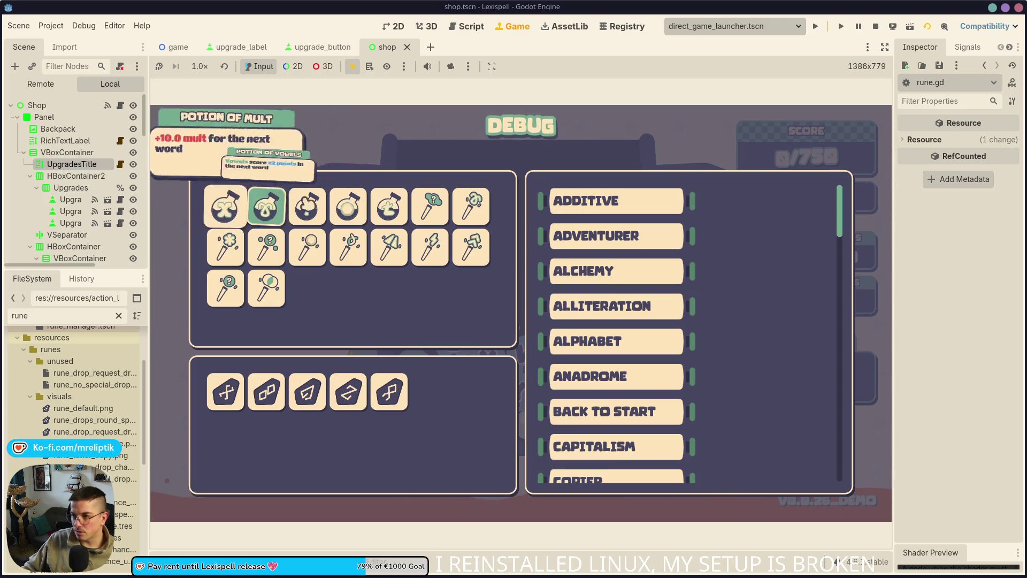
- Open consumable.gd through the Quick Open Script search
key(ctrl+alt+o)
text(potion)
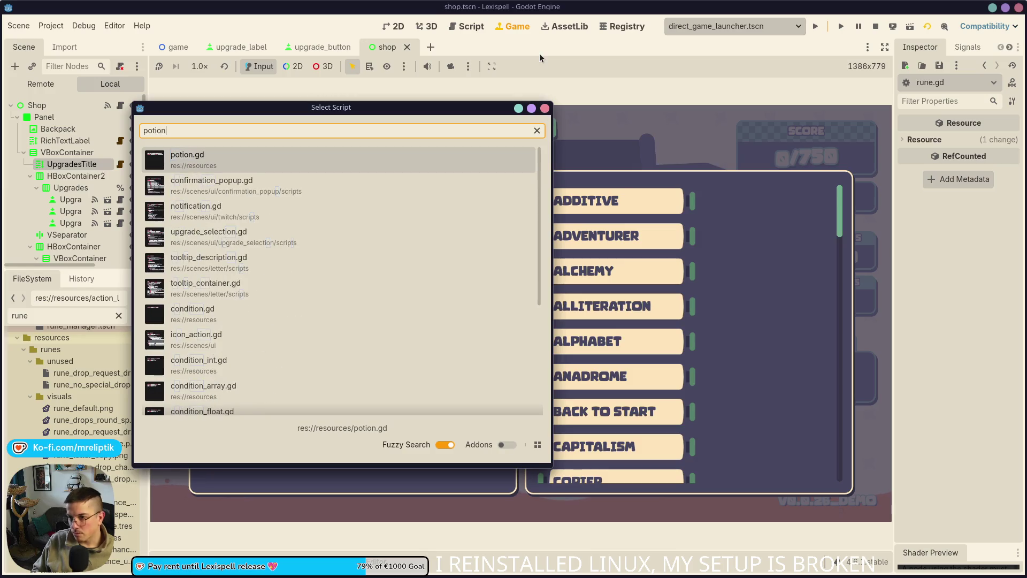
key(Escape)
key(ctrl+alt+o)
text(consumable)
key(Return)
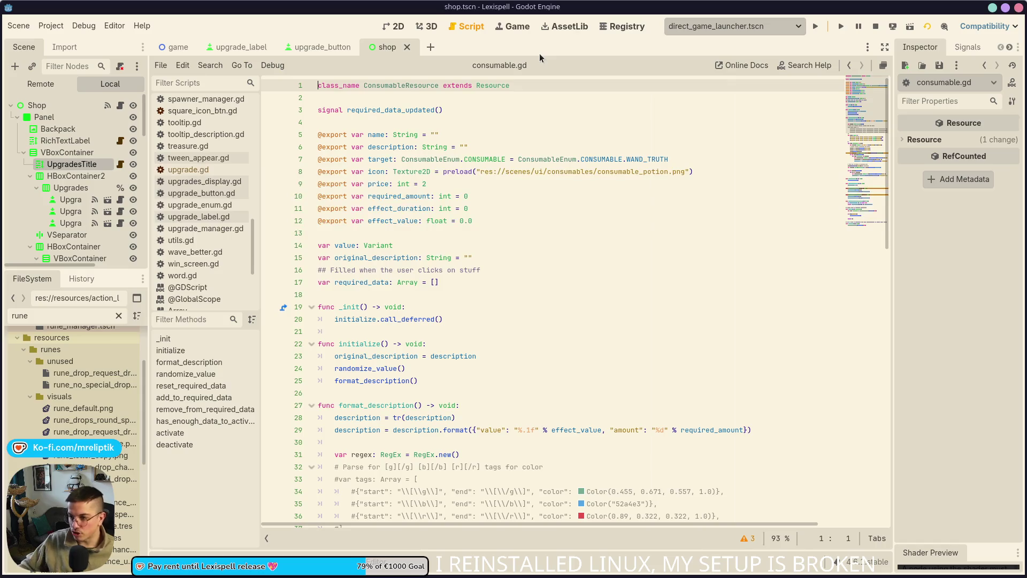
- Scroll through format_description in consumable.gd to review description formatting and colours
scroll(472, 378, down, 7)
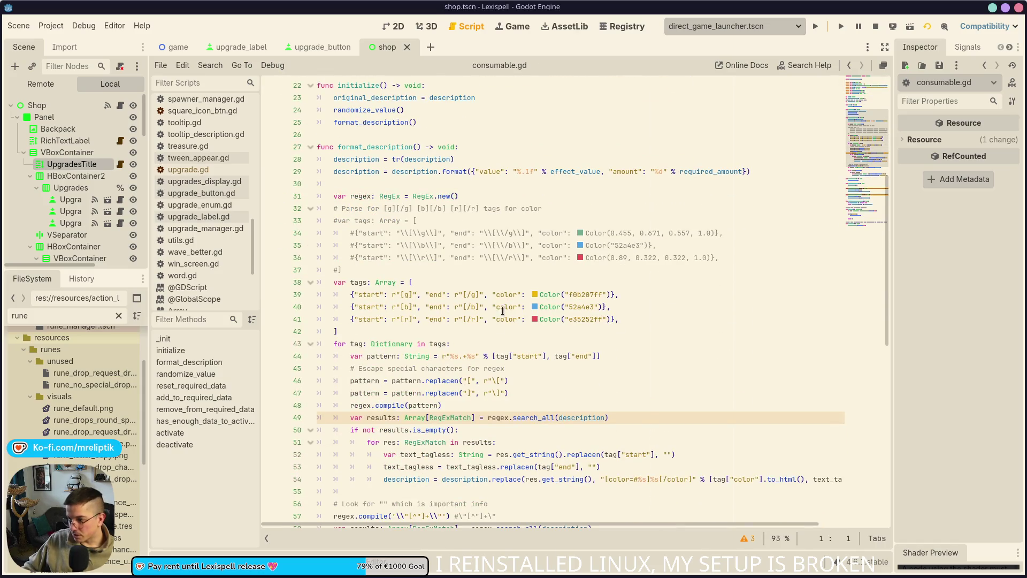
scroll(502, 339, down, 2)
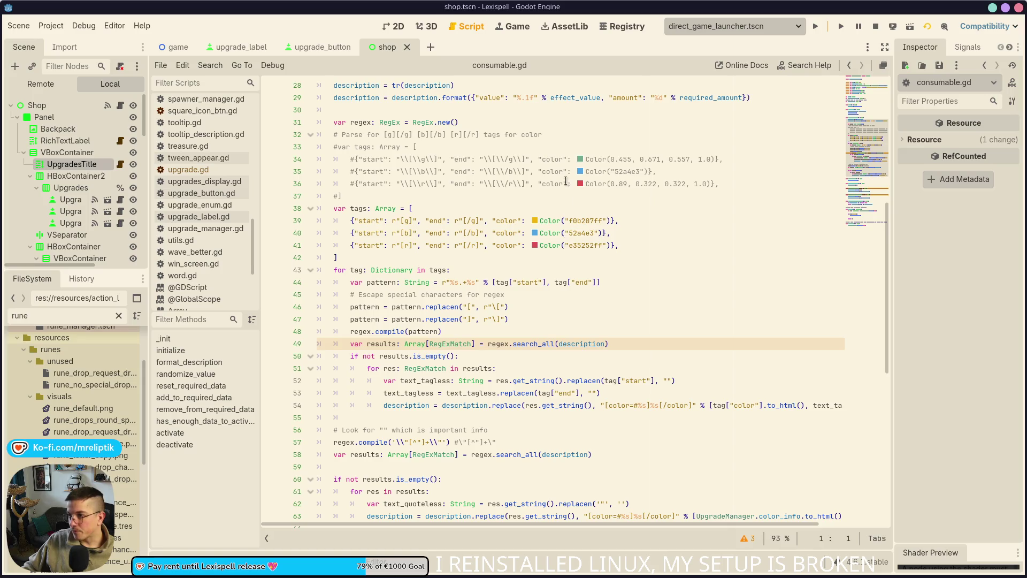
scroll(564, 260, down, 2)
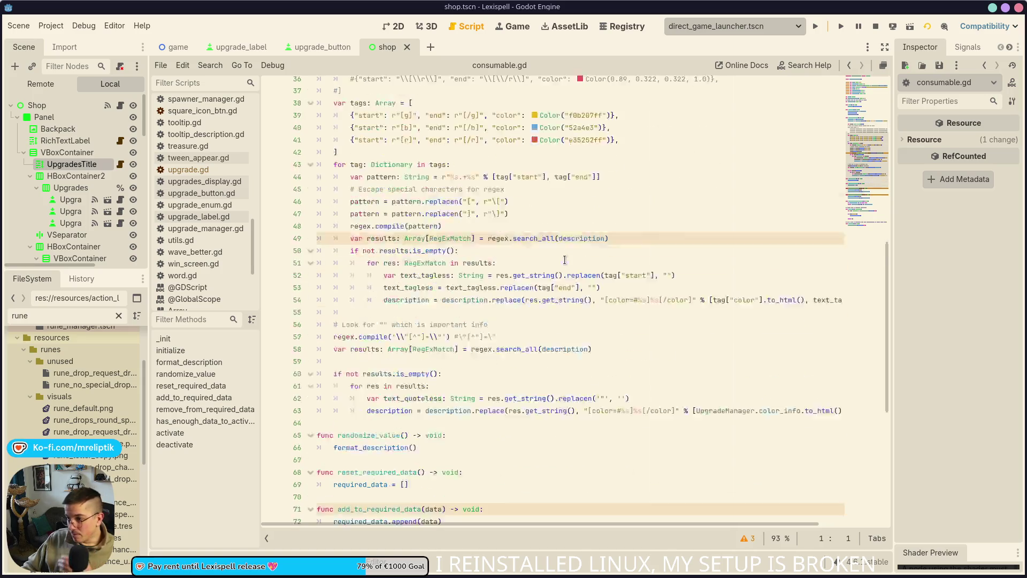
scroll(476, 355, up, 10)
scroll(356, 376, down, 1)
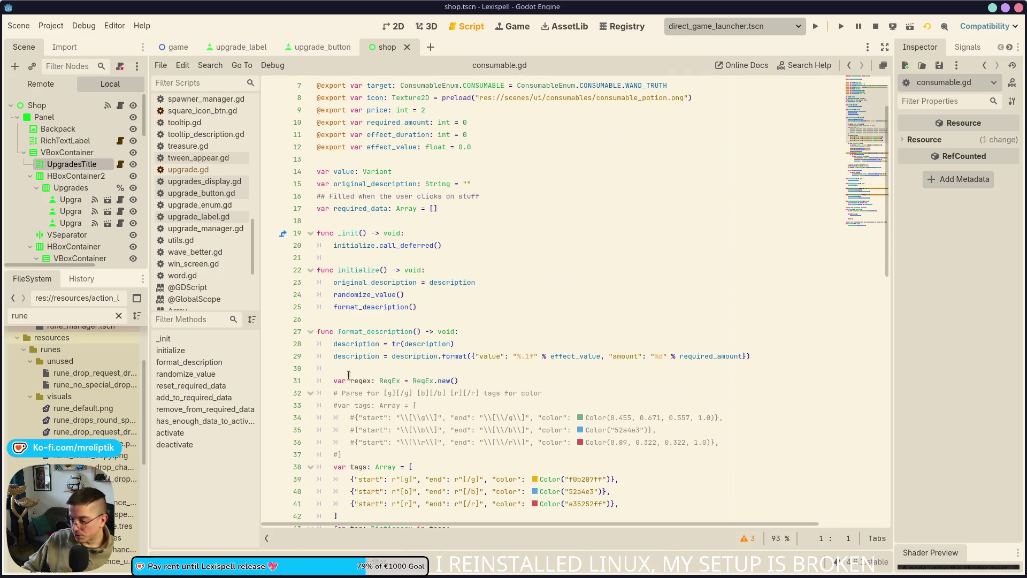
scroll(492, 370, down, 2)
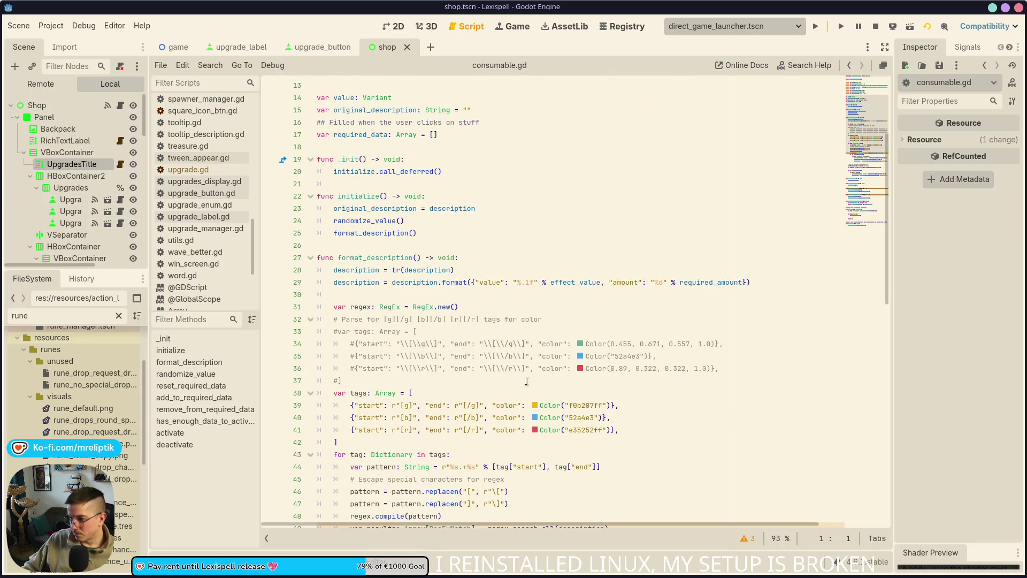
scroll(368, 287, down, 2)
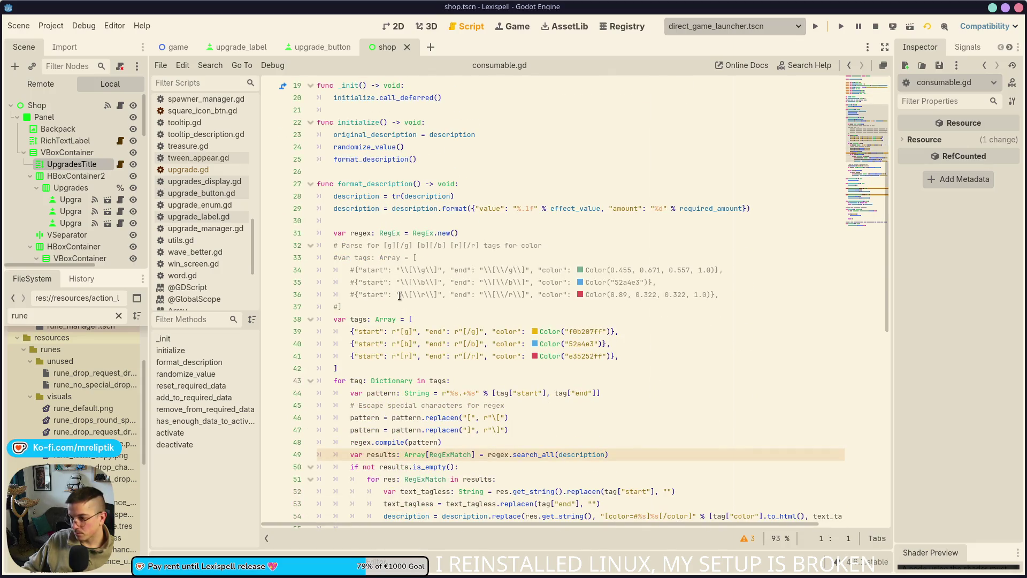
scroll(402, 295, down, 5)
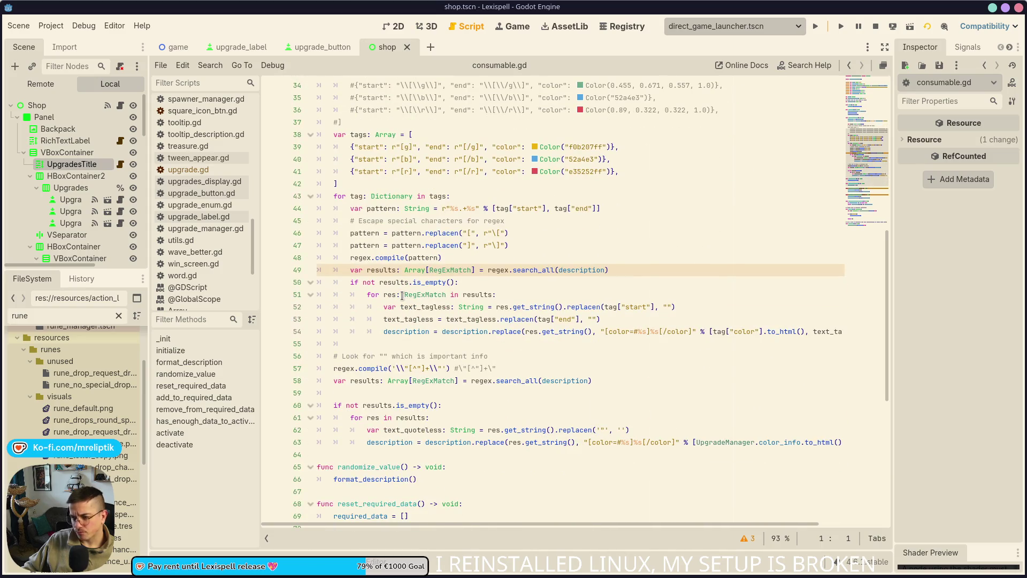
scroll(402, 296, up, 6)
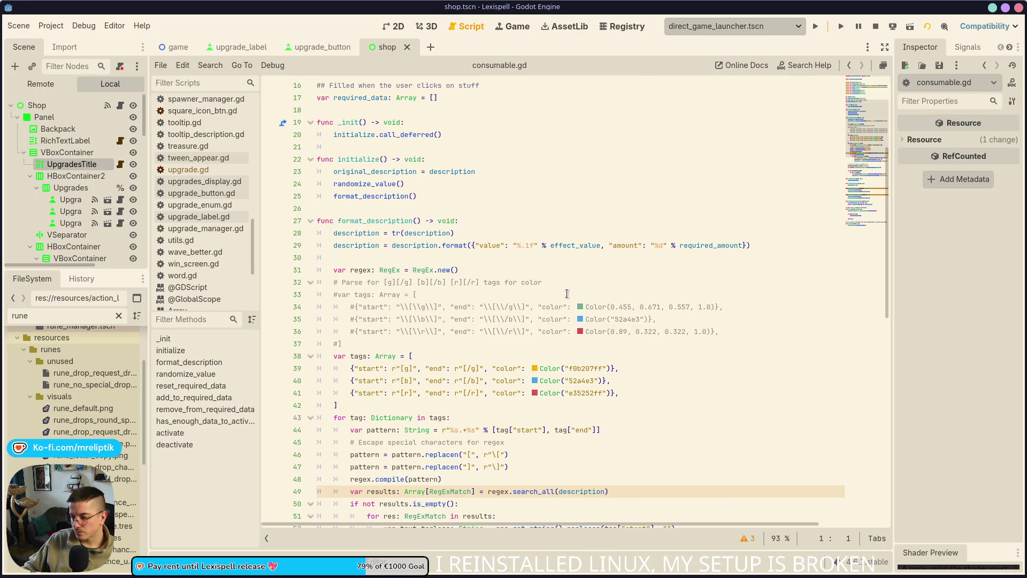
mouse_move(594, 577)
key(alt+Tab)
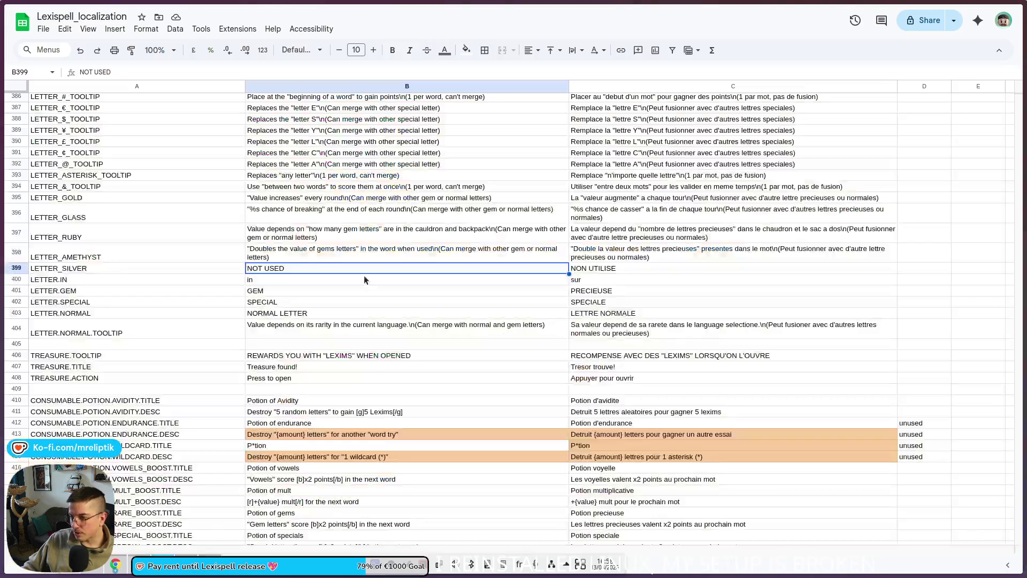
- Change 'points' to 'POINTS' in the vowels boost description in B417
scroll(214, 383, down, 10)
scroll(211, 261, up, 8)
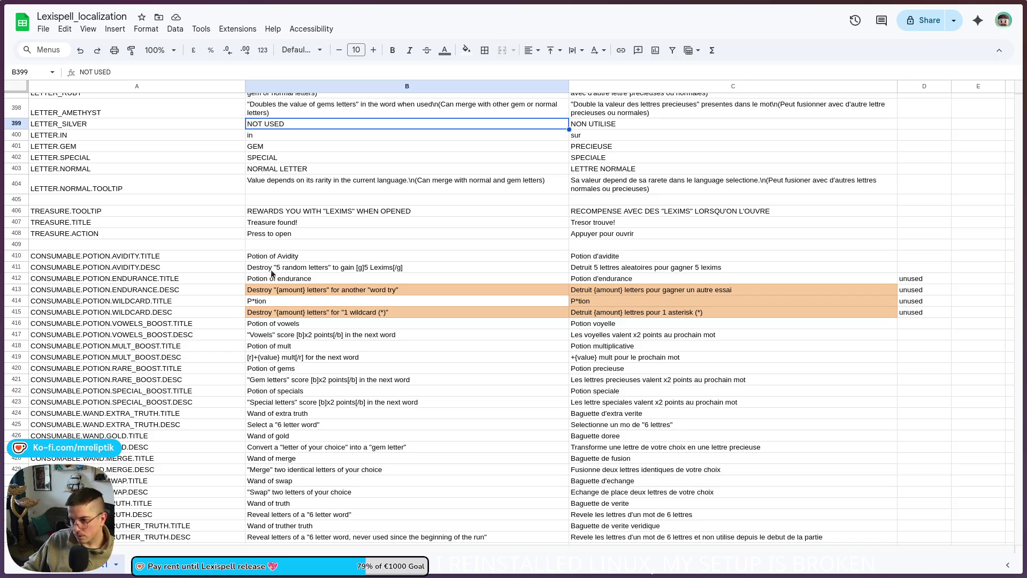
double_click(321, 335)
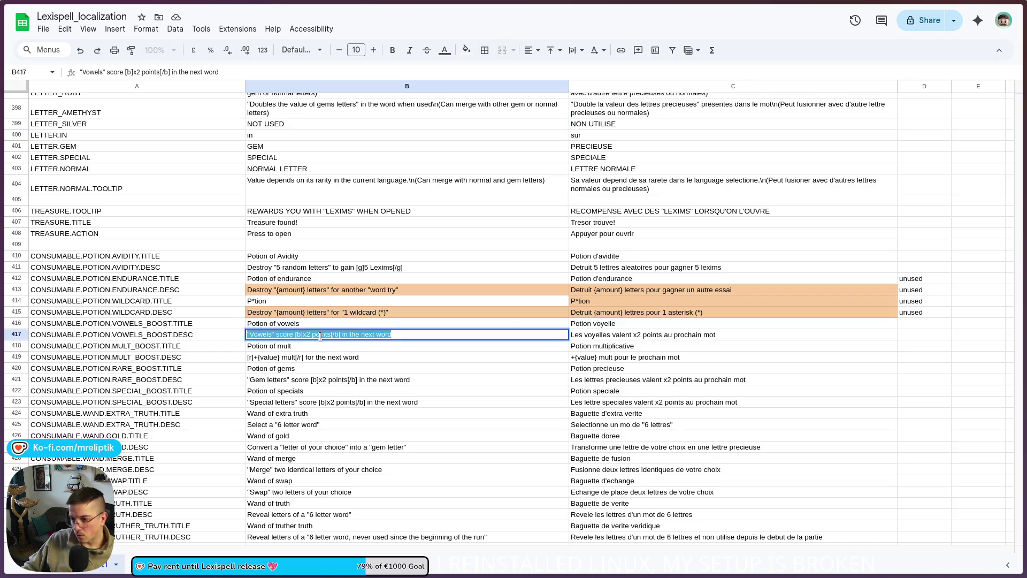
double_click(321, 334)
text(POINTS)
click(409, 370)
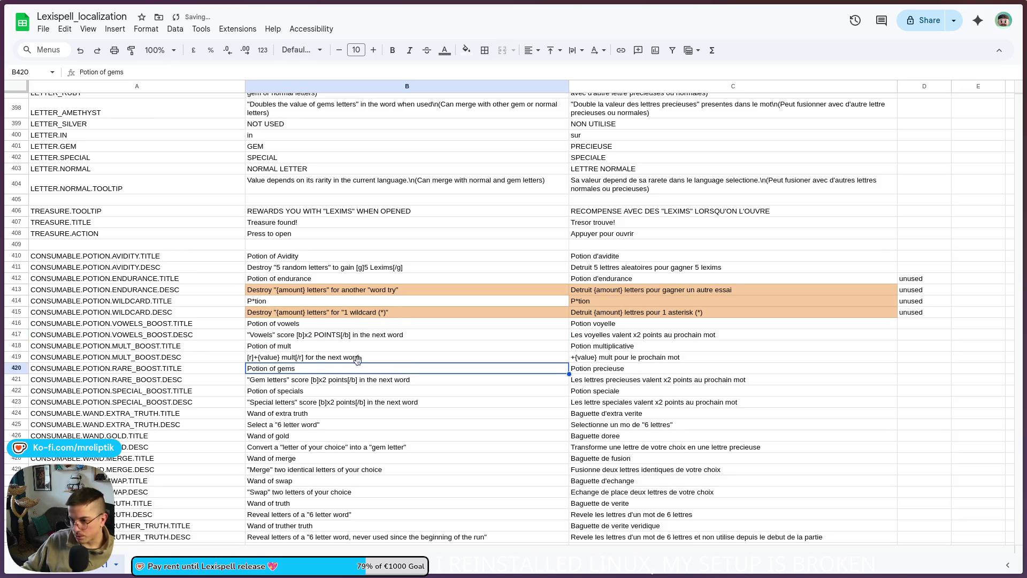
- Change 'mult' to 'MULT' in the mult boost description in B419
double_click(287, 357)
double_click(287, 357)
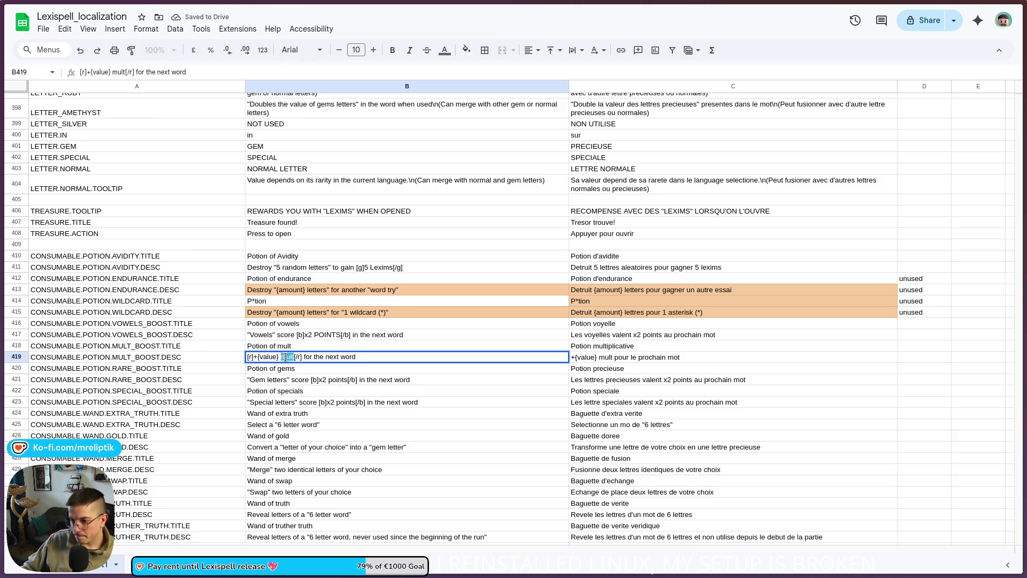
text(MULT)
key(Return)
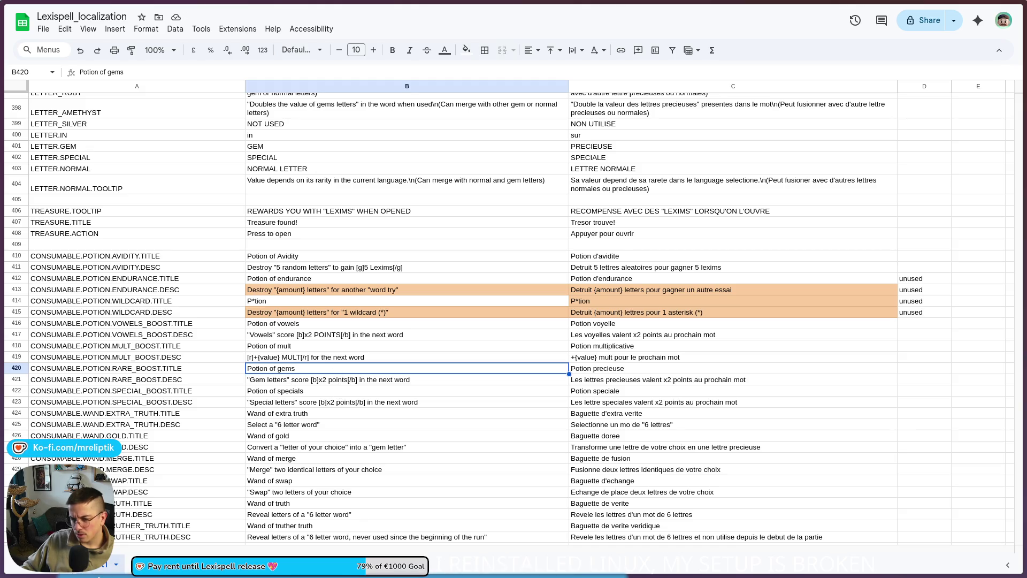
key(alt+Tab)
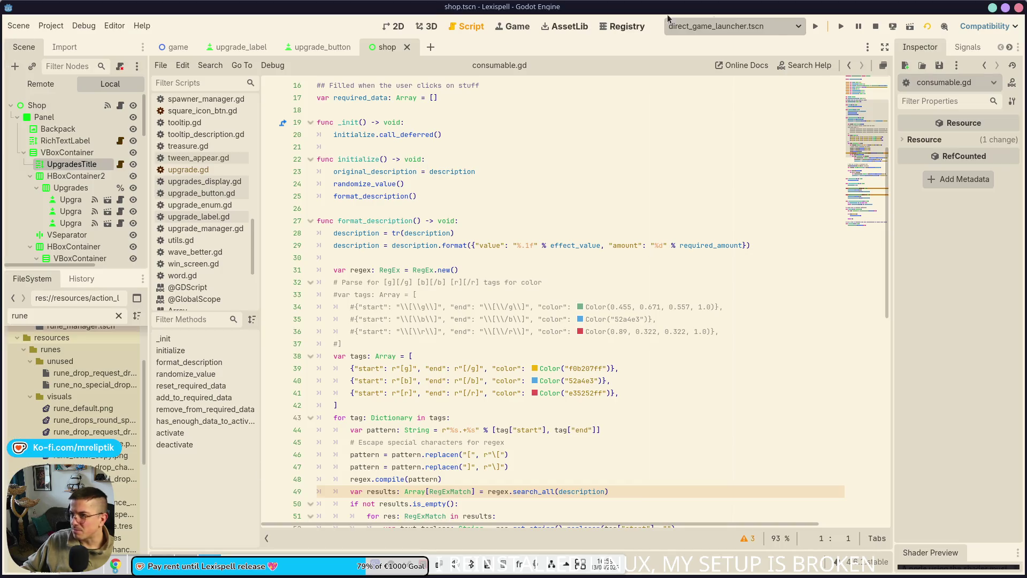
- View the running shop game in Godot, then return to the spreadsheet's B421 description
click(517, 28)
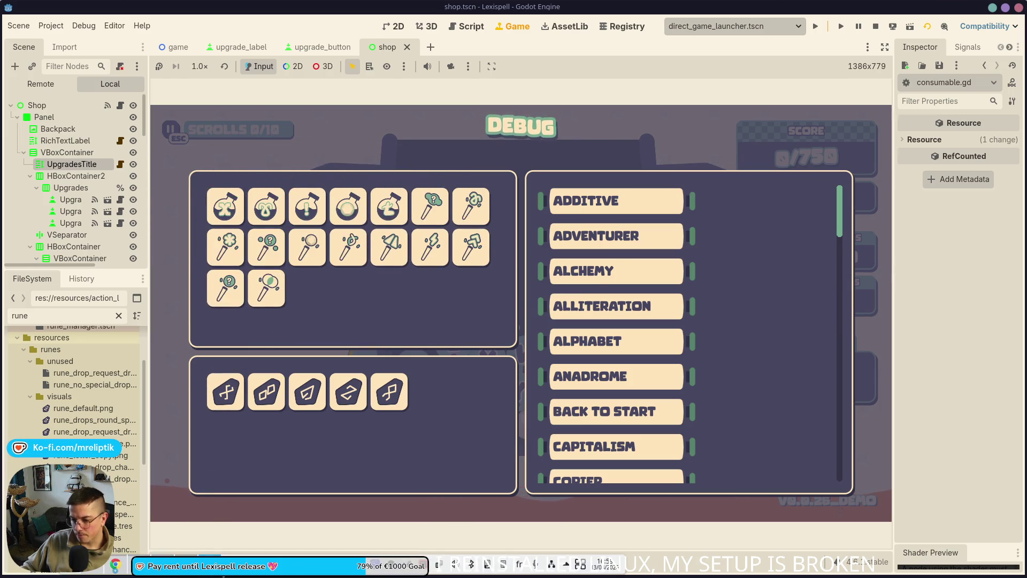
key(alt+Tab)
double_click(337, 379)
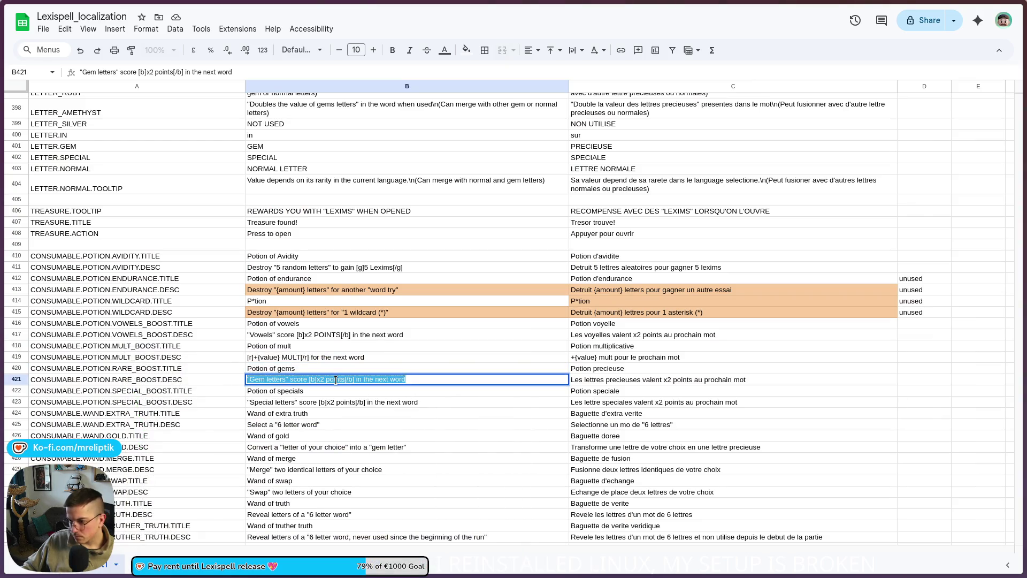
- Replace 'points' with 'POINTS' in the B421 gems and B423 specials boost descriptions
text(POINTS)
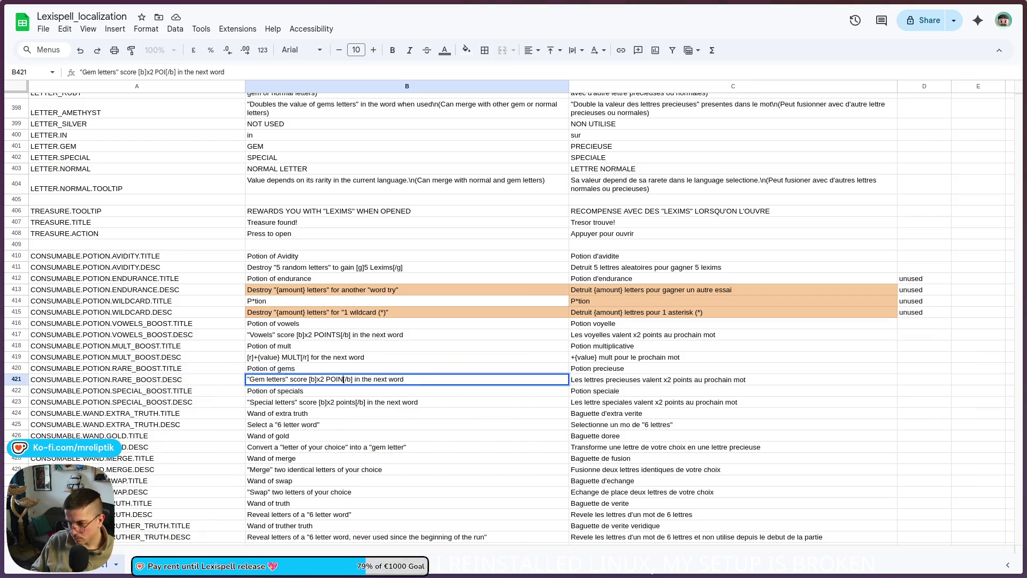
click(362, 424)
double_click(343, 401)
double_click(343, 401)
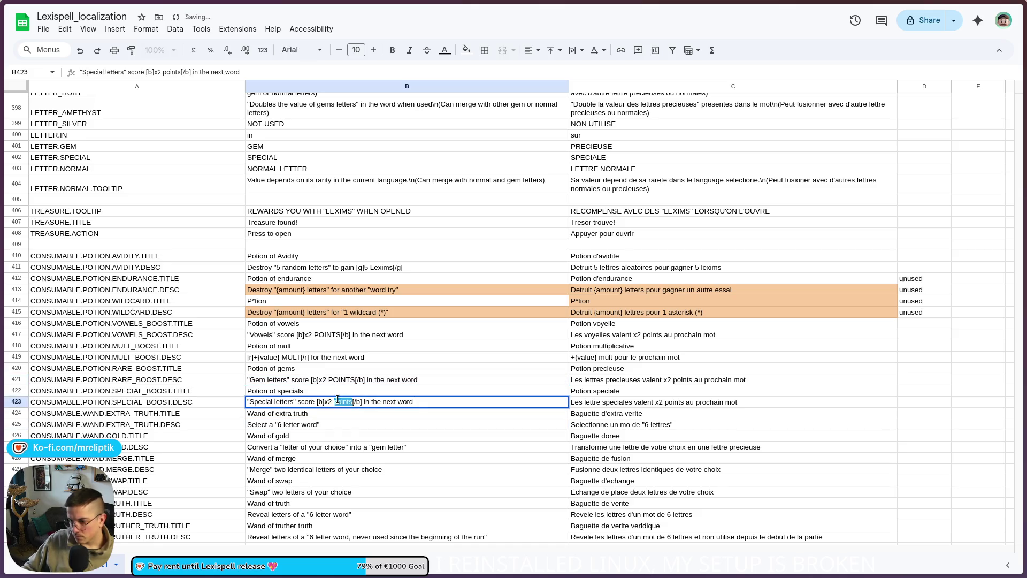
text(POINTS)
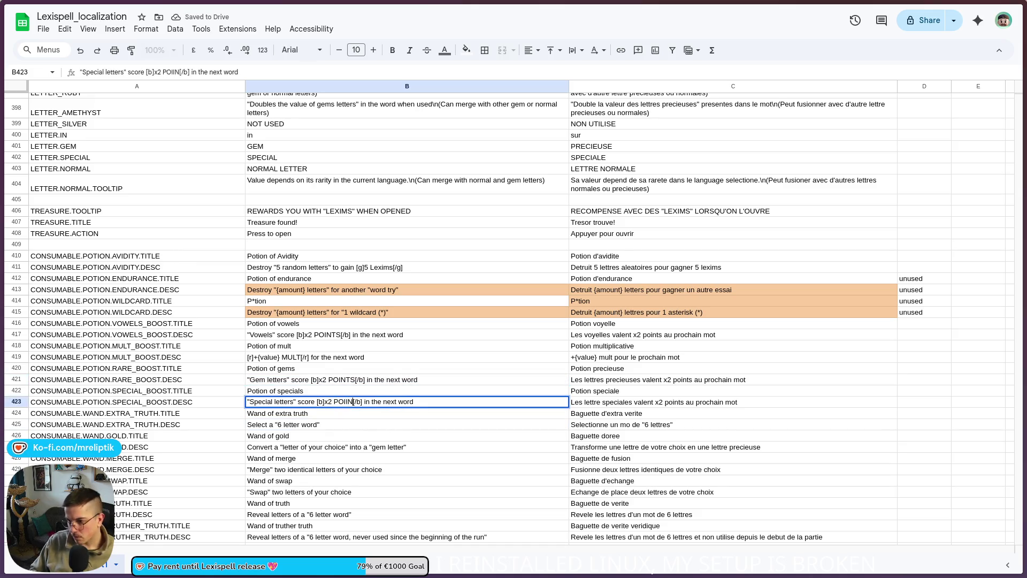
key(Return)
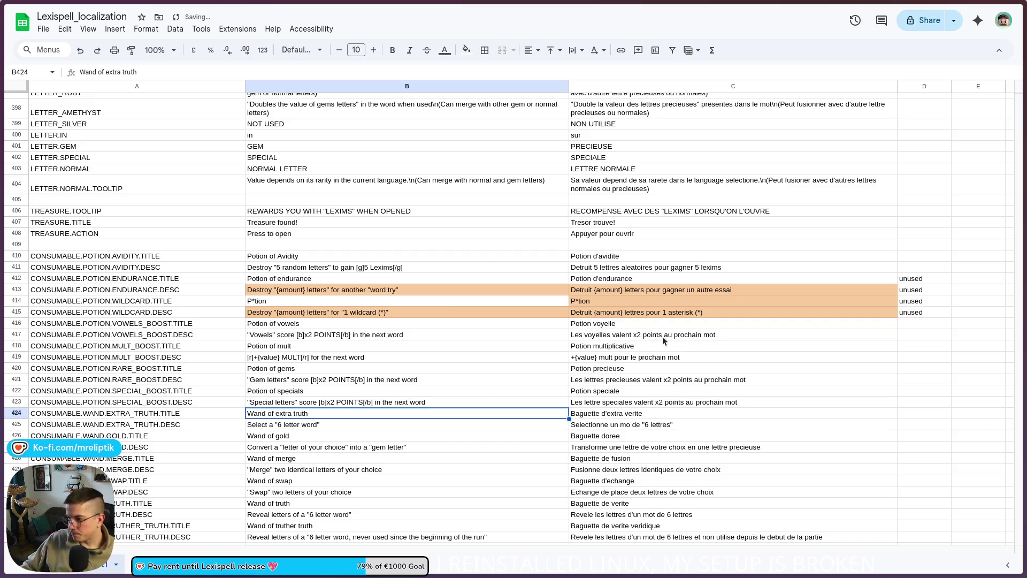
double_click(652, 334)
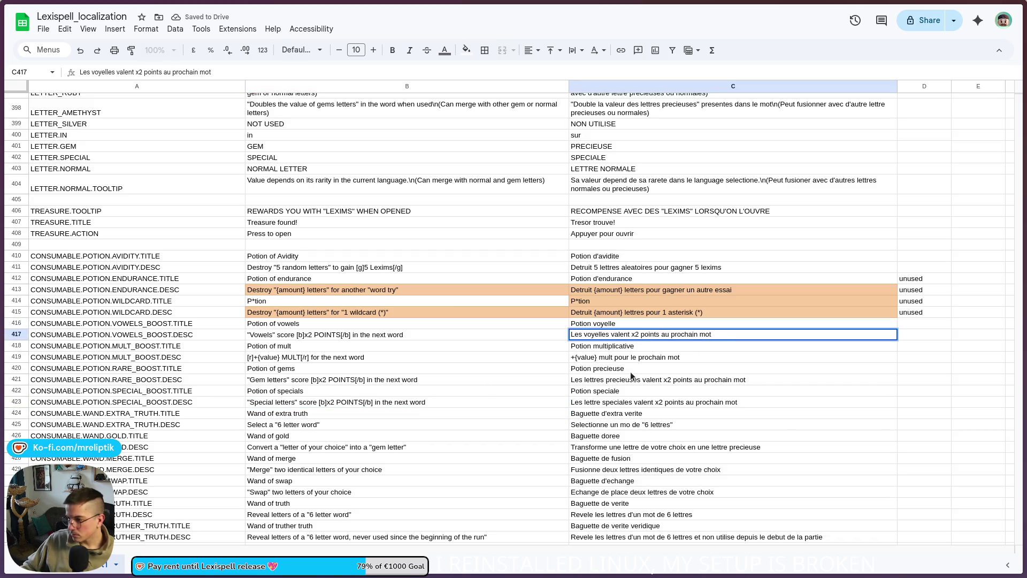
- Copy [b]x2 POINTS[/b] from B417 and paste it into French cells C417, C421 and C423
click(336, 336)
key(Return)
drag(295, 335, 351, 336)
key(ctrl+c)
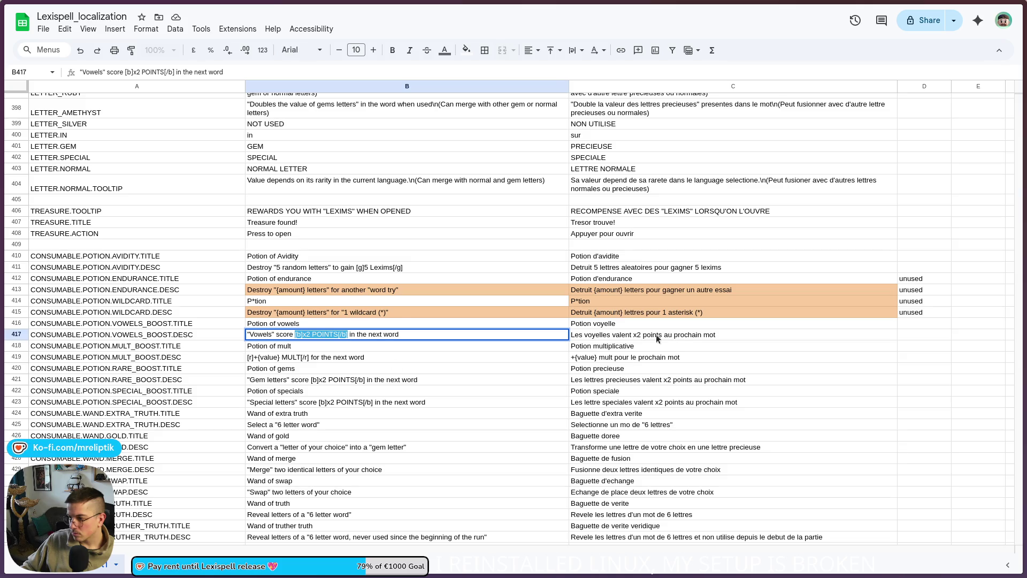
double_click(665, 336)
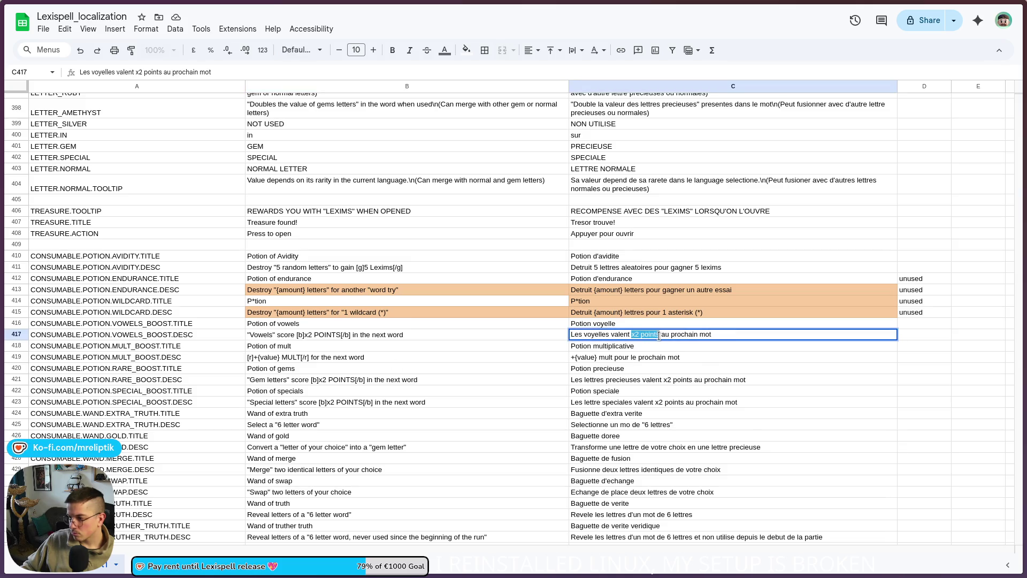
key(ctrl+v)
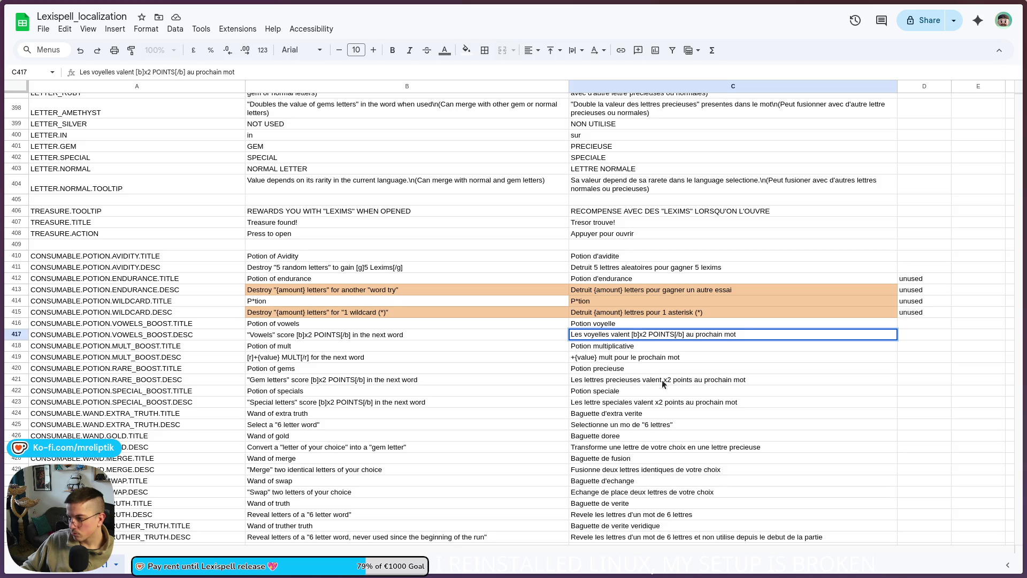
double_click(665, 381)
drag(665, 380, 671, 379)
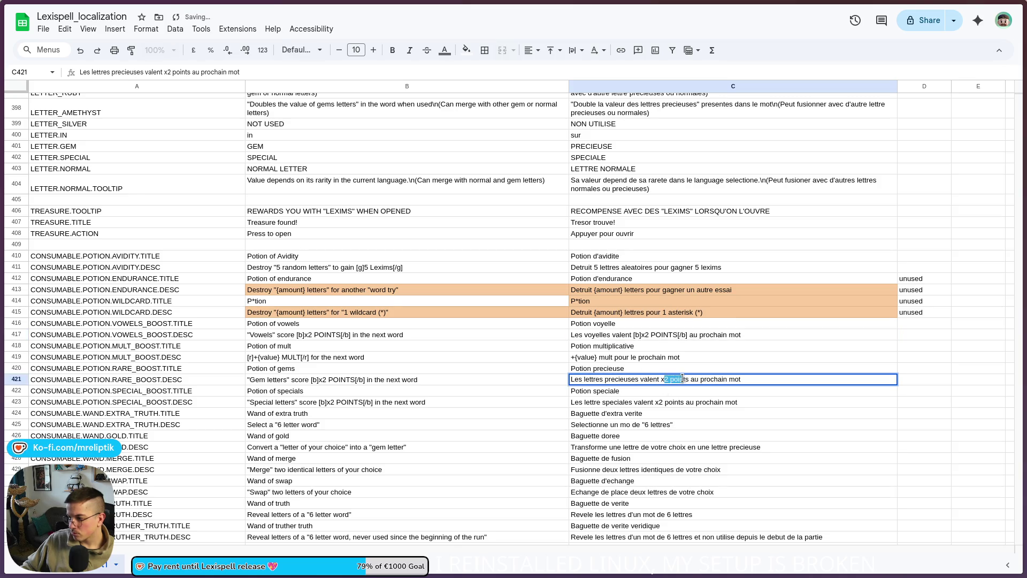
key(ctrl+v)
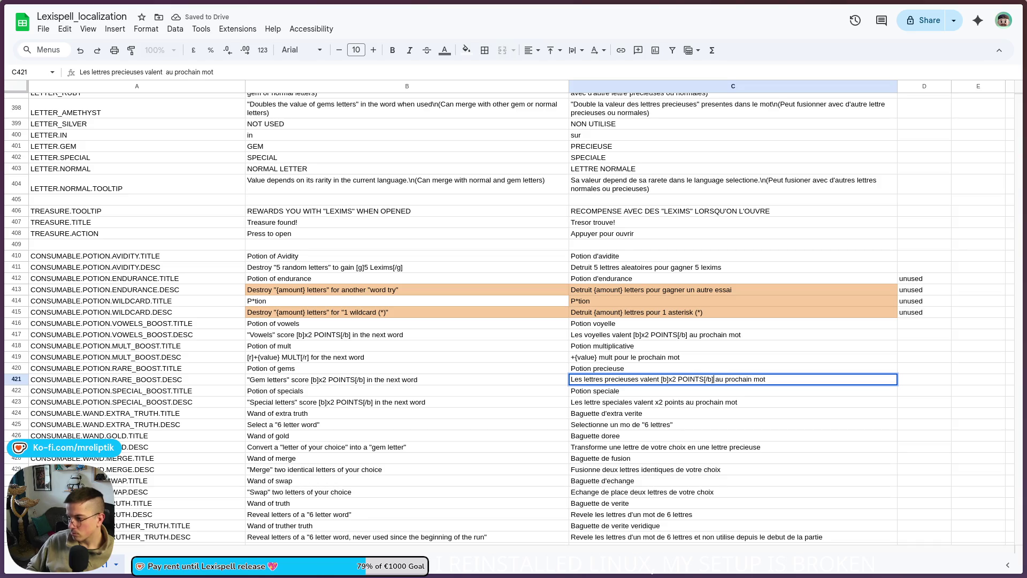
double_click(662, 401)
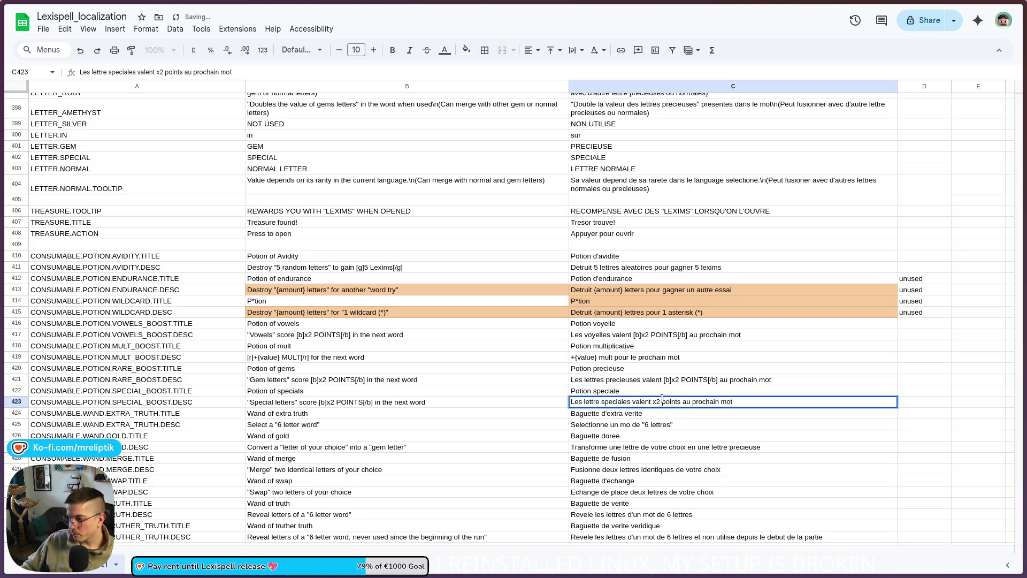
key(BackSpace)
key(BackSpace)
key(BackSpace)
key(Delete)
key(Delete)
key(Delete)
key(Delete)
key(Delete)
key(ctrl+v)
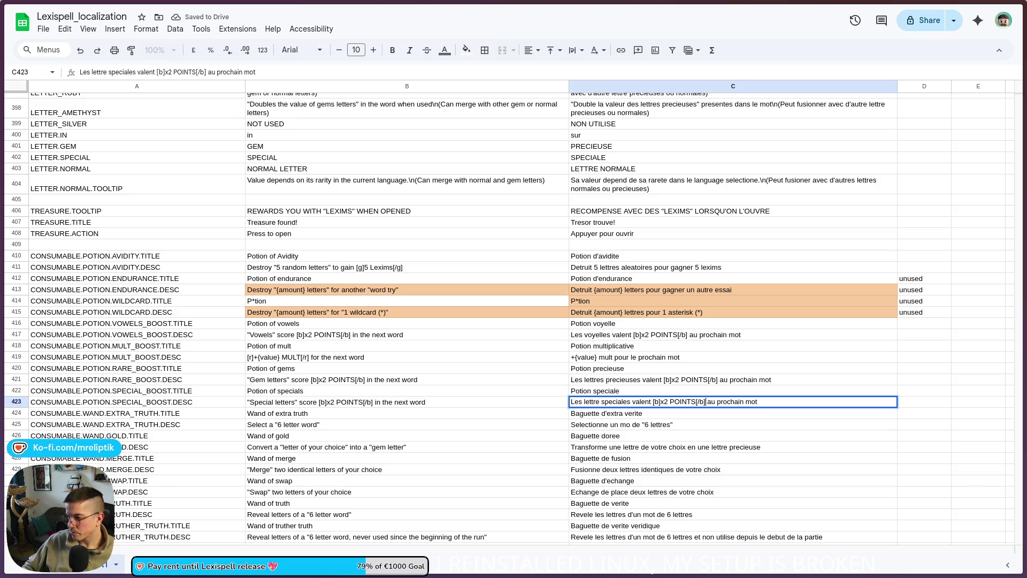
click(704, 428)
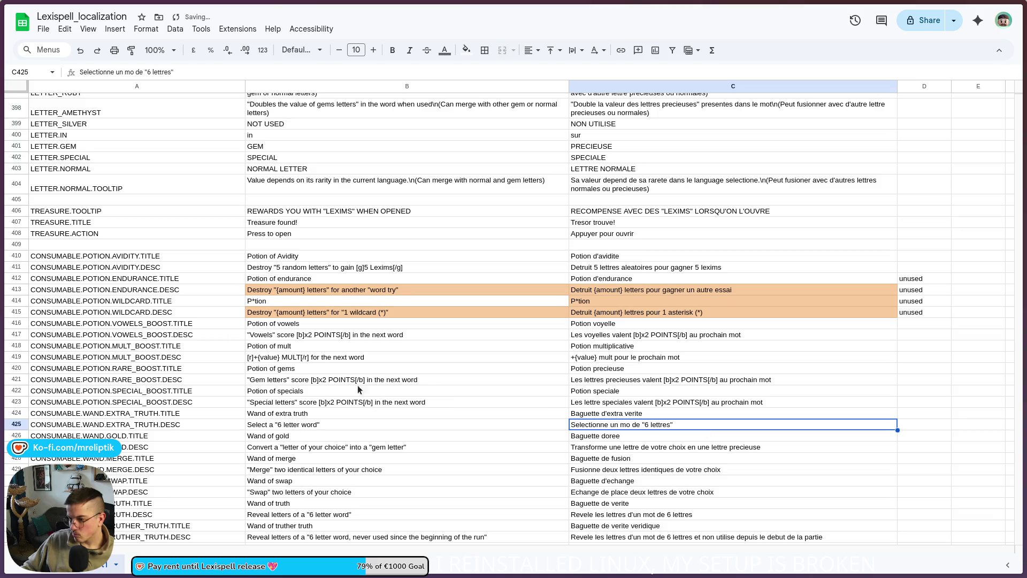
- Replace the plain +{value} mult in C419 with [r]+{value} MULT[/r] copied from B419
double_click(303, 357)
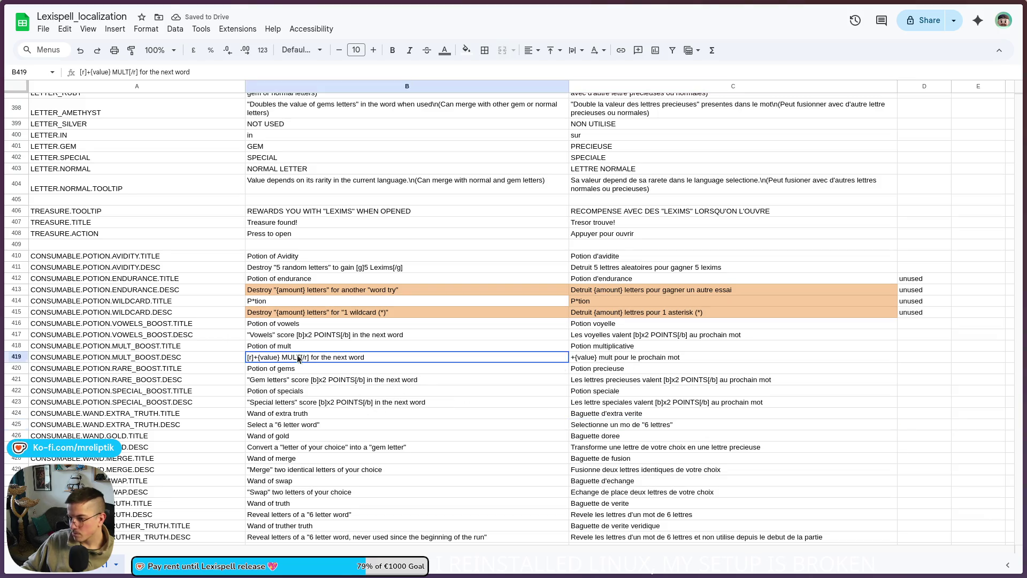
drag(308, 356, 229, 357)
key(ctrl+c)
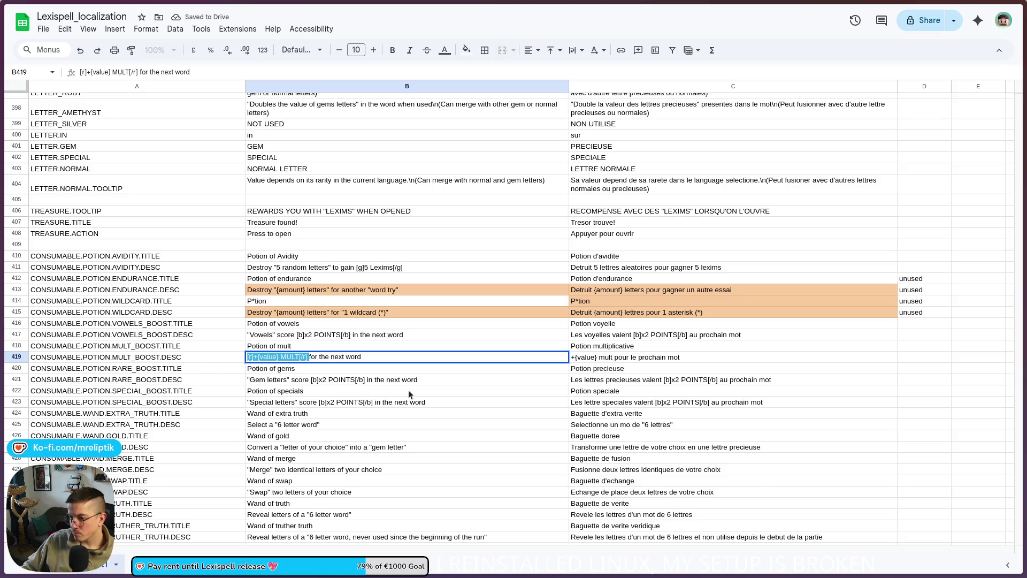
double_click(596, 359)
drag(614, 357, 536, 358)
key(ctrl+v)
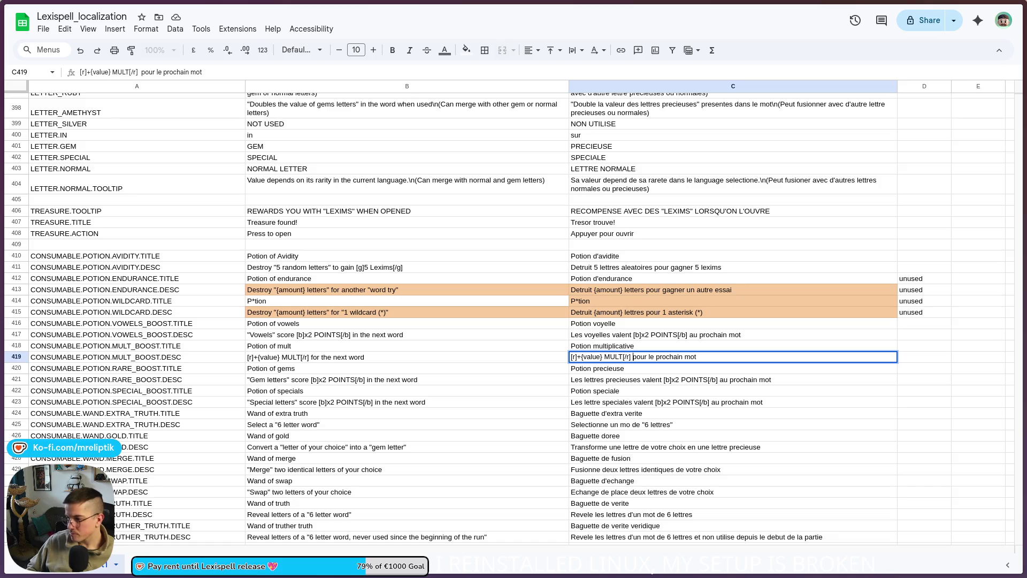
key(Return)
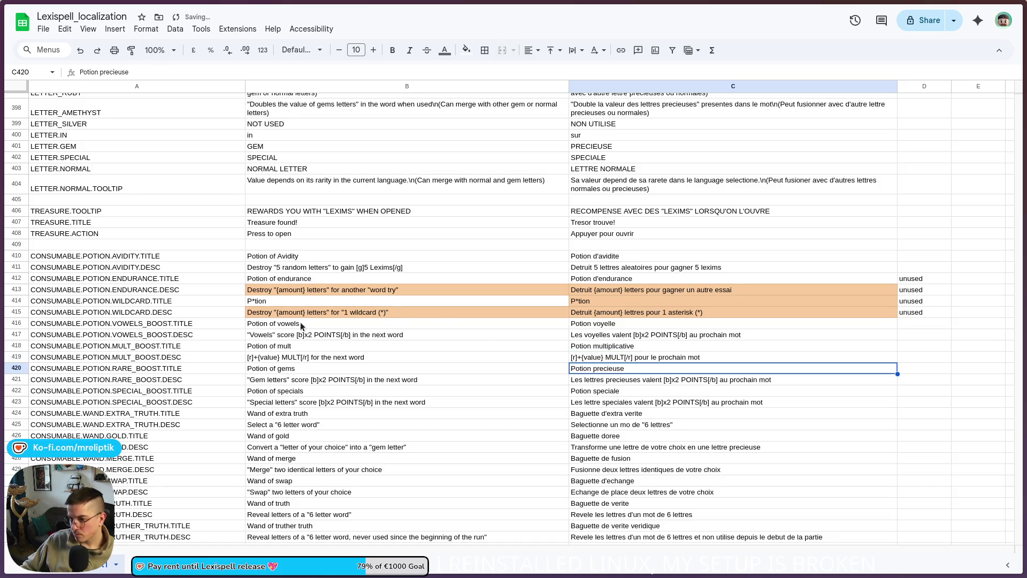
- Replace the untagged '5 lexims' in C411 with [g]5 Lexims[/g] copied from B411
double_click(419, 269)
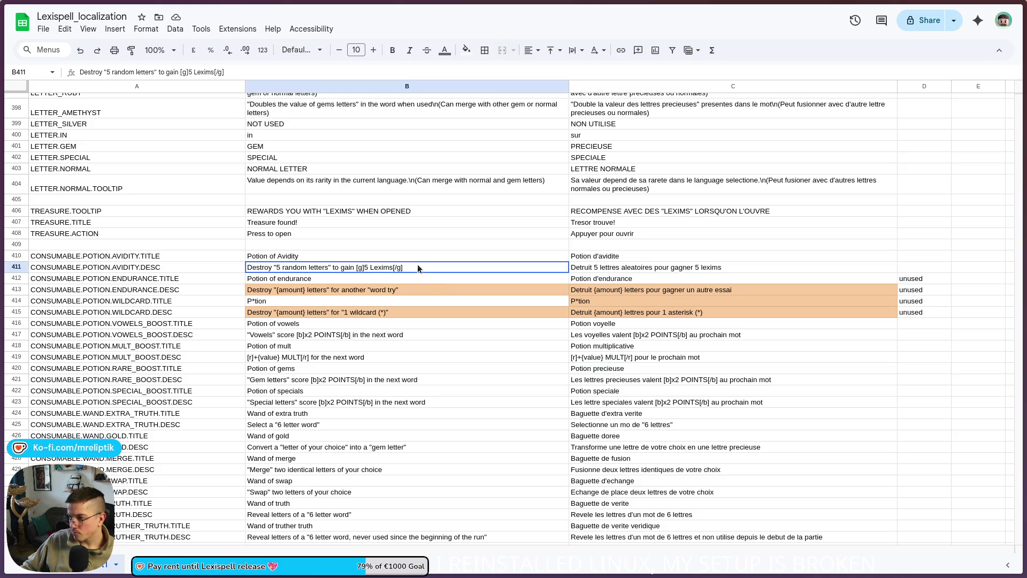
drag(419, 269, 351, 267)
key(ctrl+c)
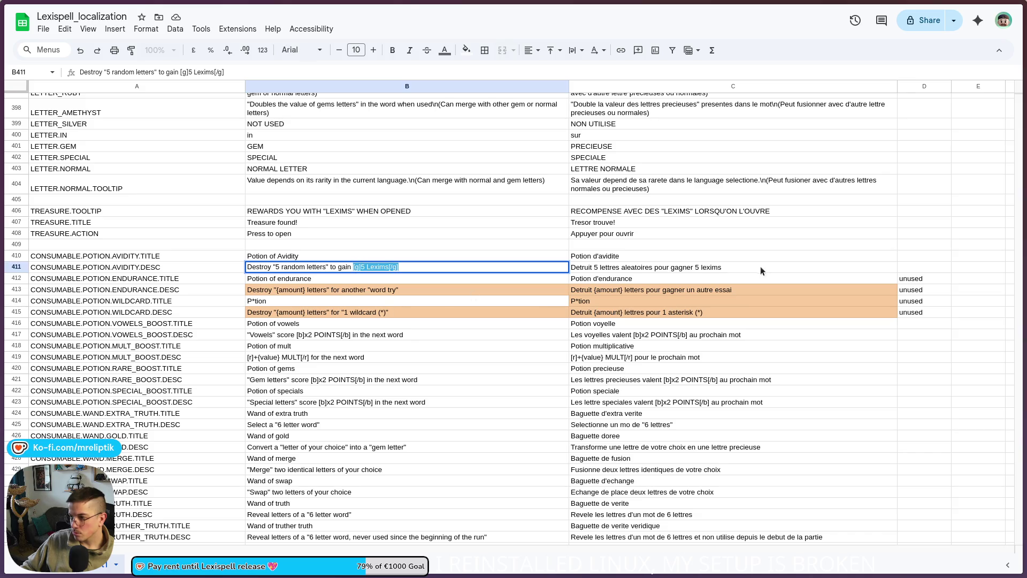
double_click(726, 267)
drag(688, 267, 718, 267)
key(ctrl+v)
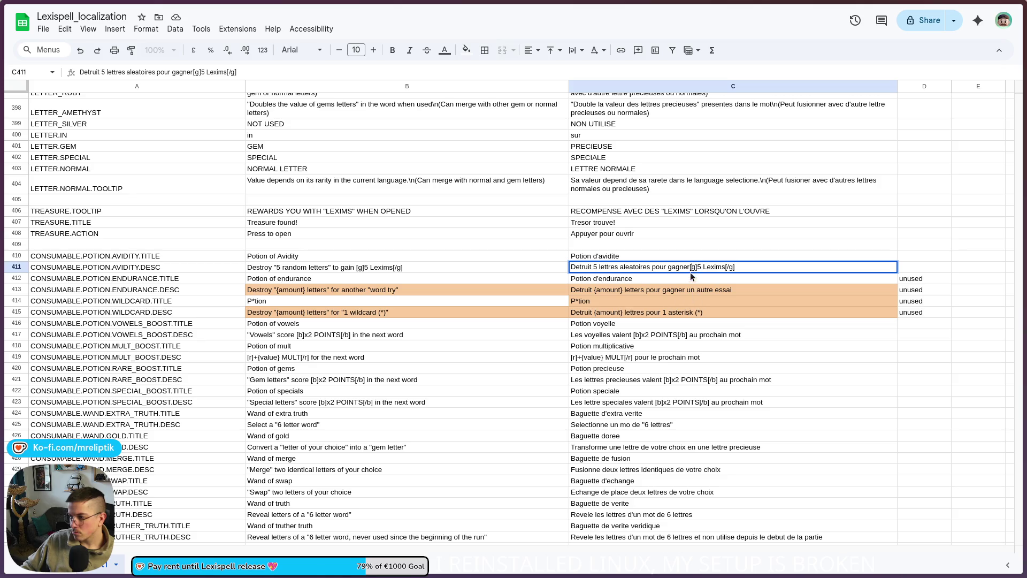
mouse_move(489, 575)
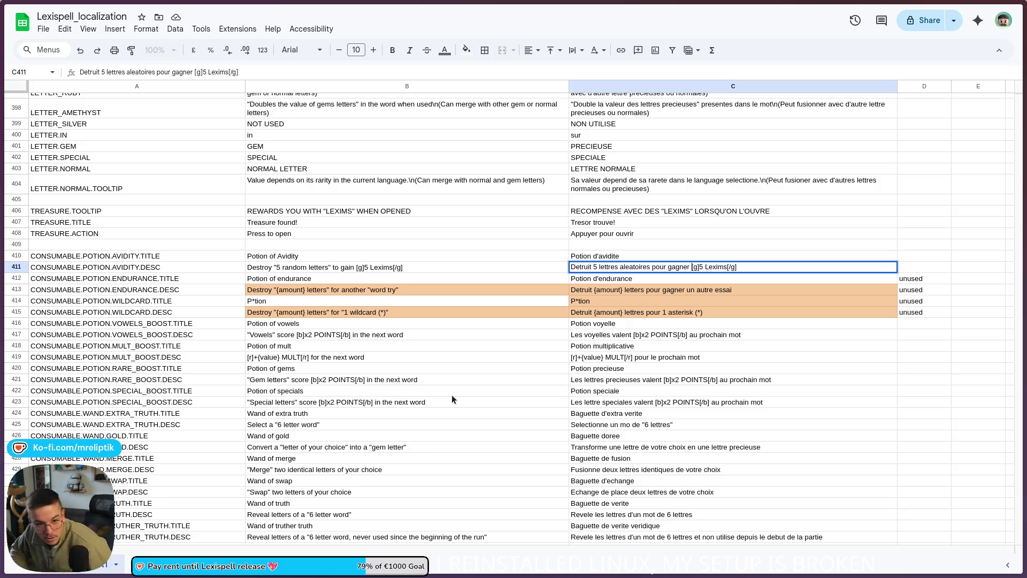
click(506, 381)
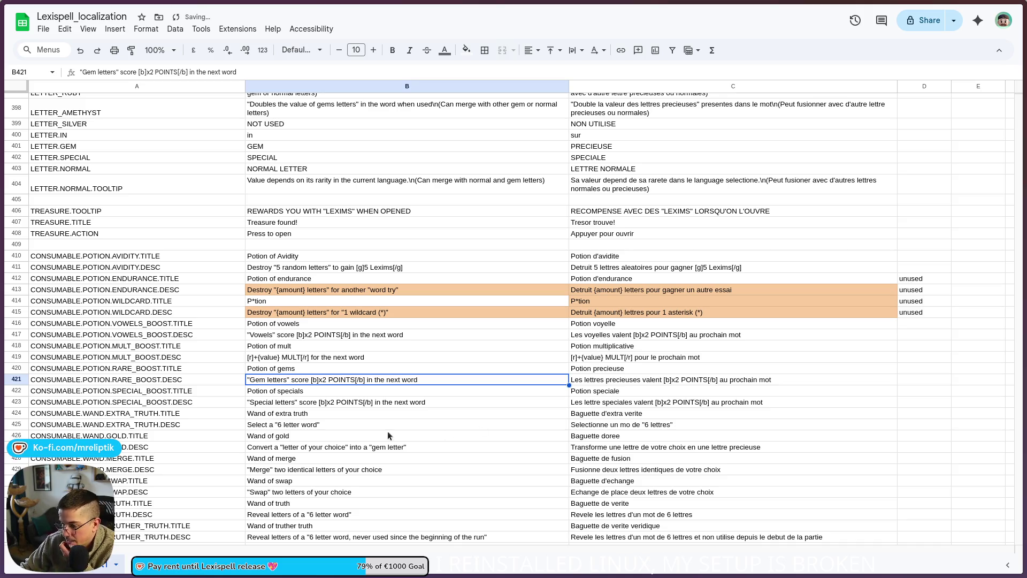
scroll(417, 438, down, 3)
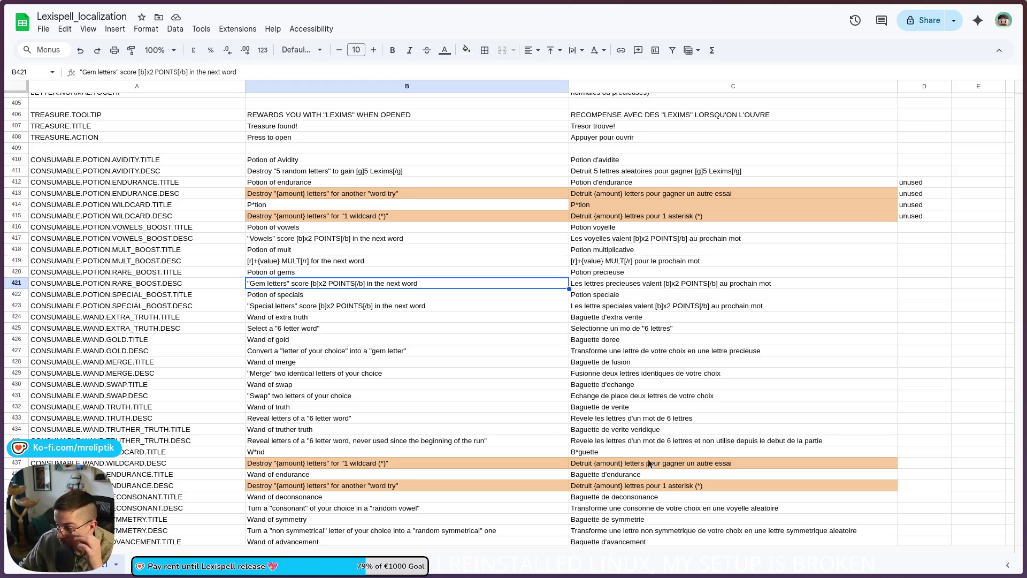
scroll(629, 447, down, 3)
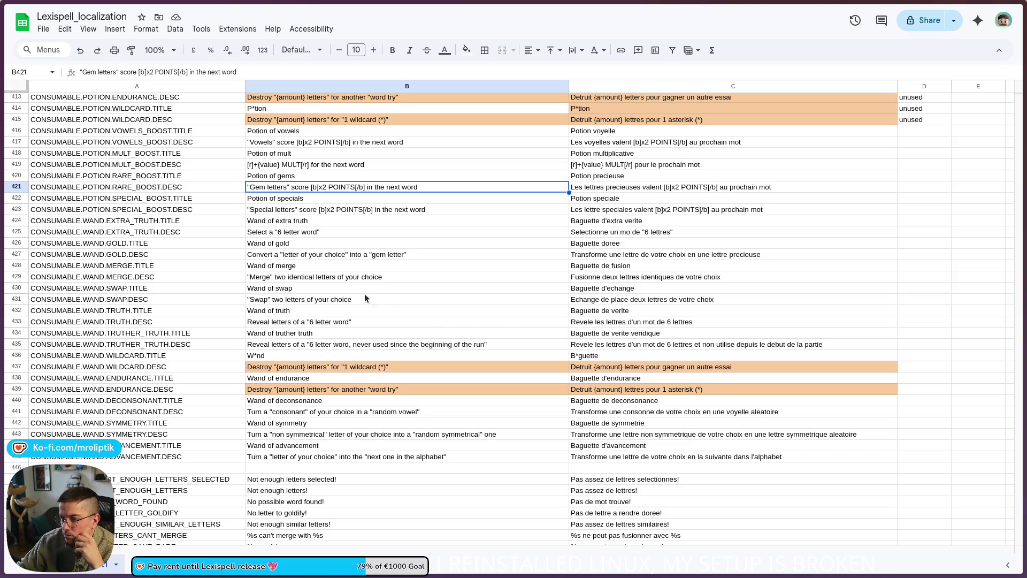
scroll(587, 282, up, 4)
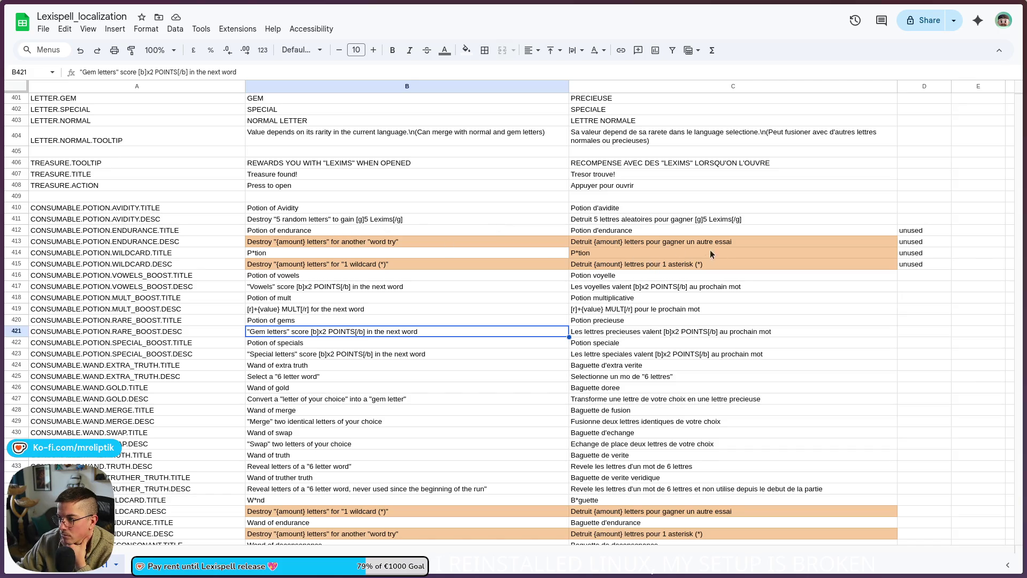
- In C413, quote "{amount} lettres", fix the spelling of lettres, and change Detruit to Détruit
click(593, 242)
triple_click(593, 244)
click(596, 241)
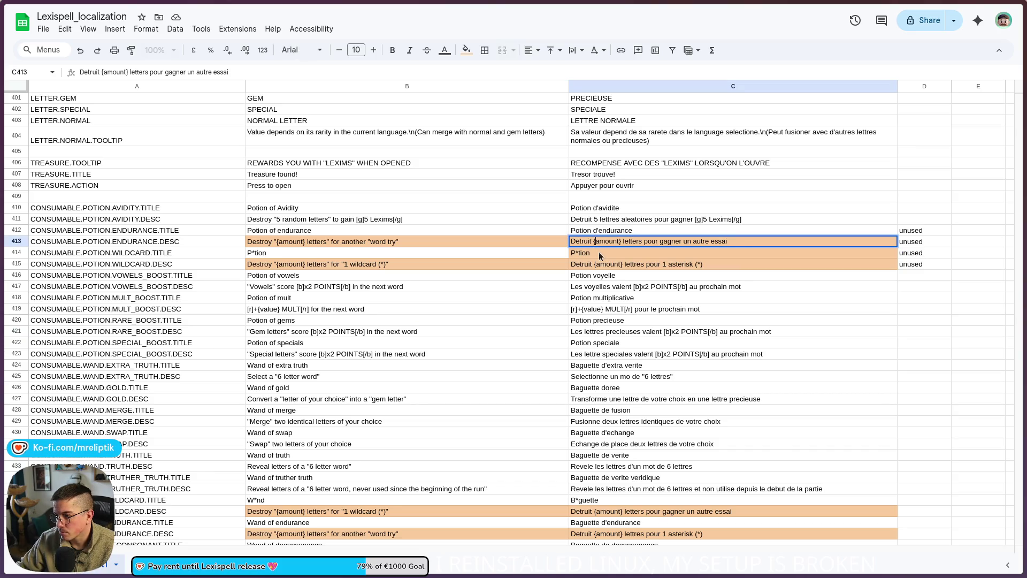
text(")
click(645, 241)
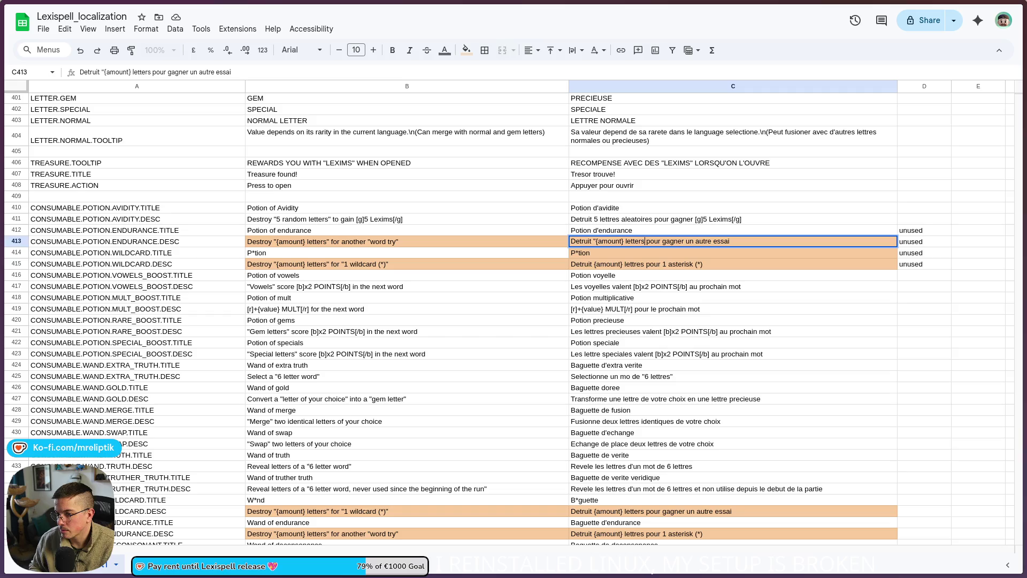
text(")
key(BackSpace)
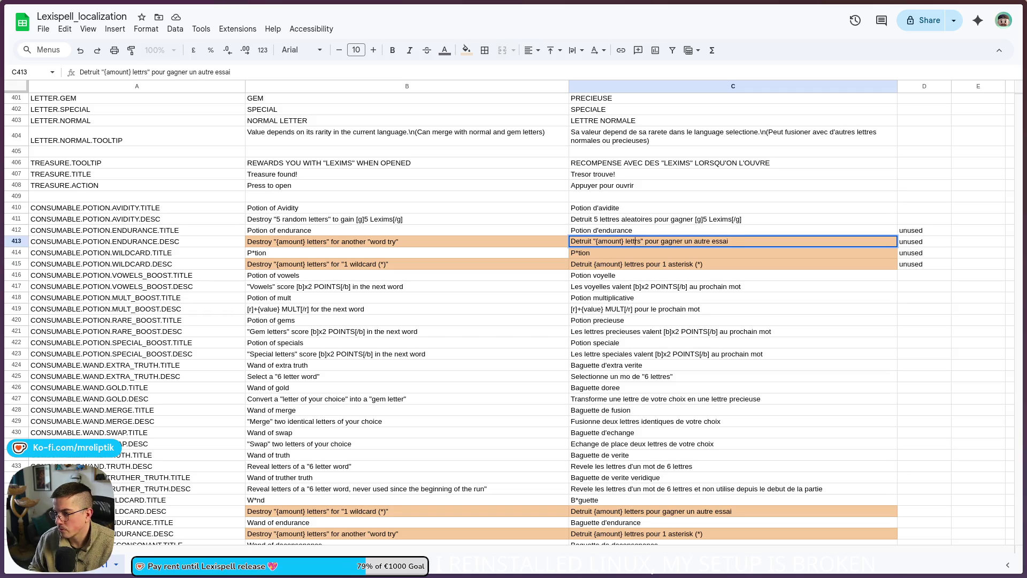
text(e)
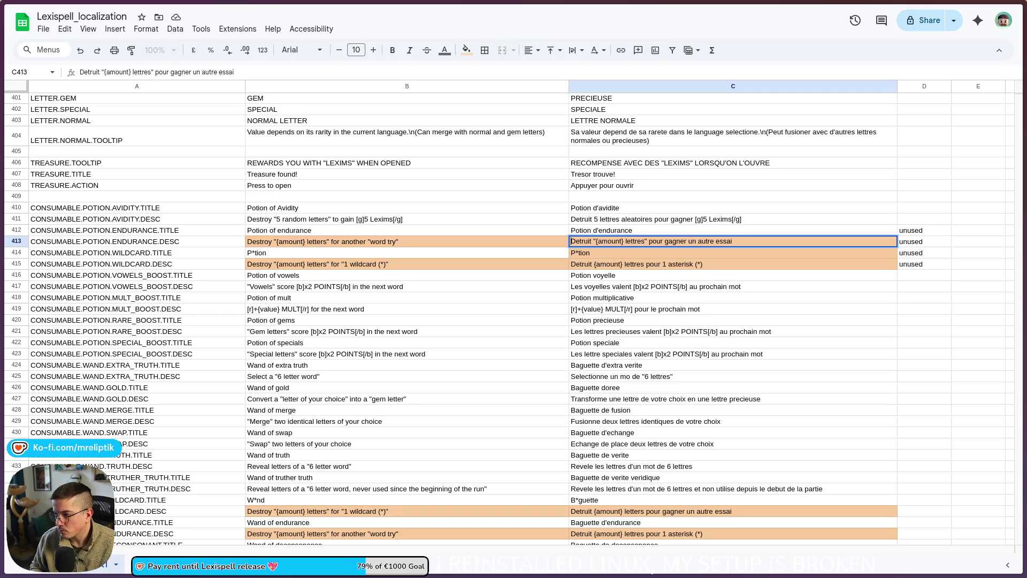
key(BackSpace)
text(é)
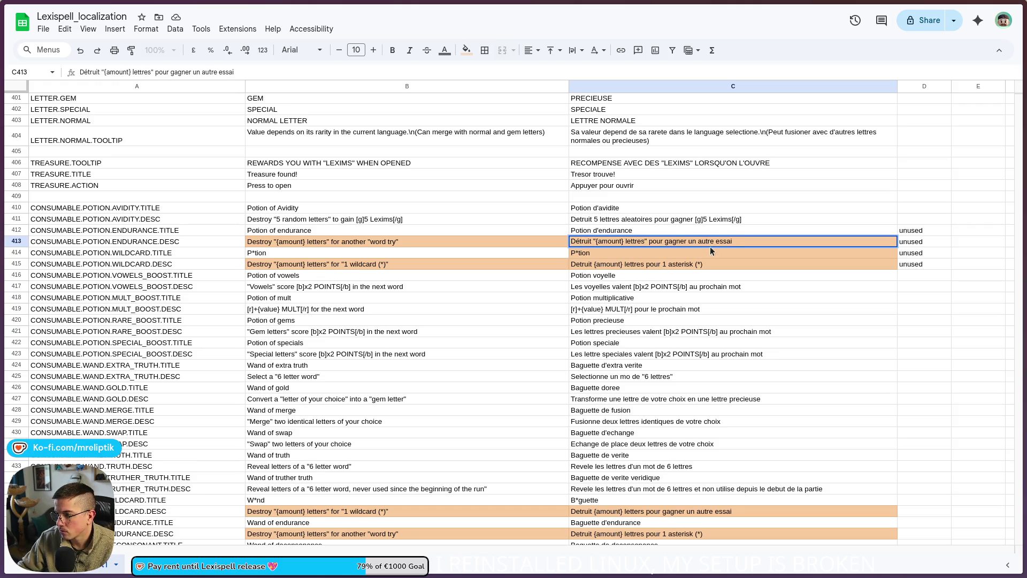
text(")
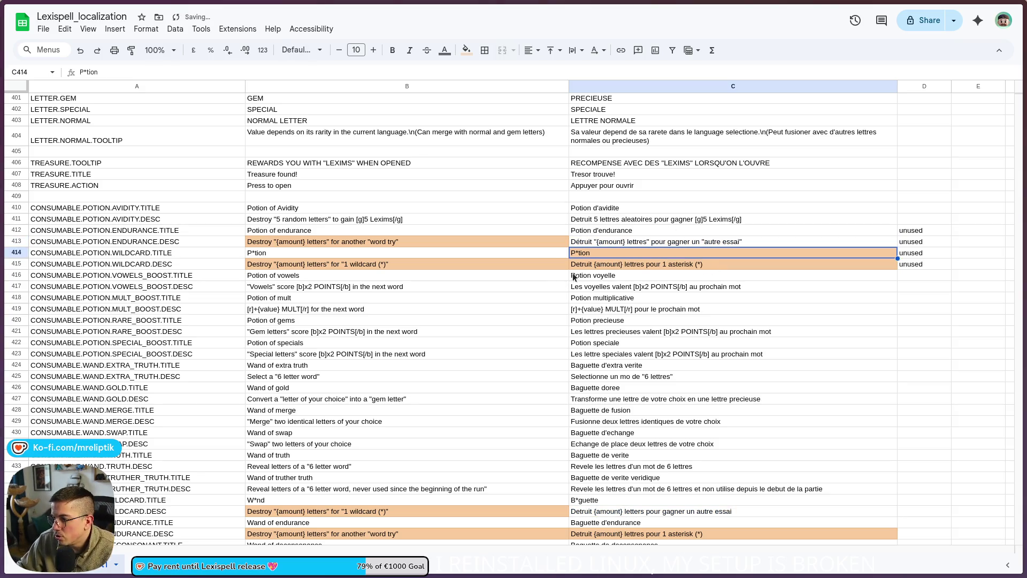
- Commit C413 and add quotation marks around lettres in the C415 description
click(590, 265)
double_click(594, 264)
text(")
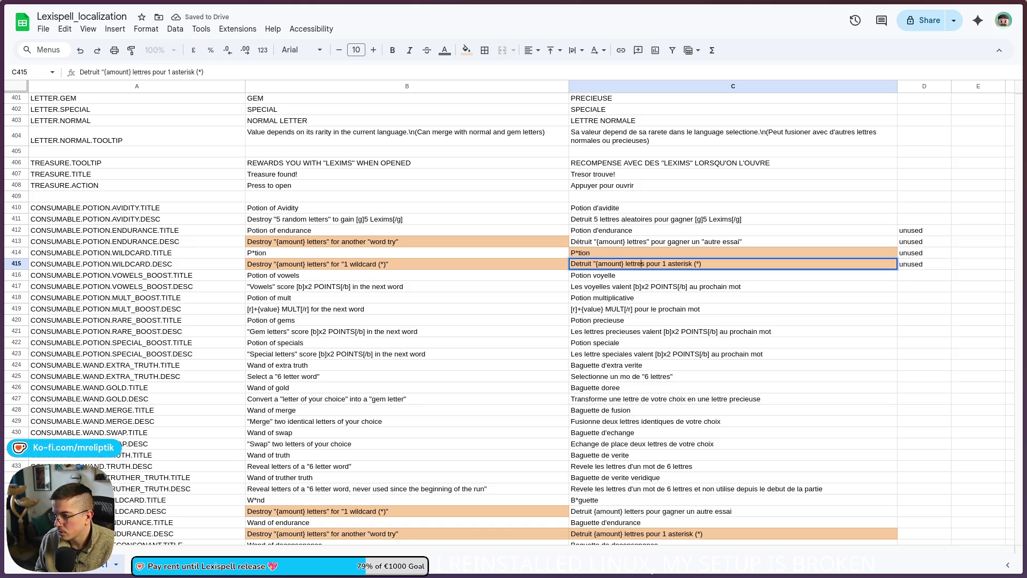
click(645, 264)
text(")
click(667, 264)
text(")
click(706, 263)
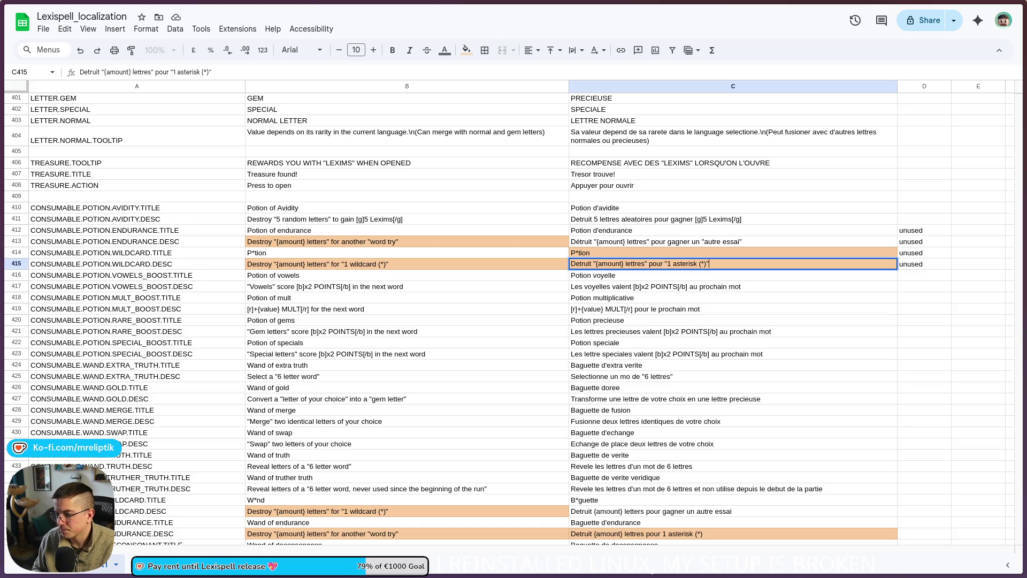
click(603, 277)
- Put quotation marks around "Les voyelles" in the C417 description
double_click(602, 289)
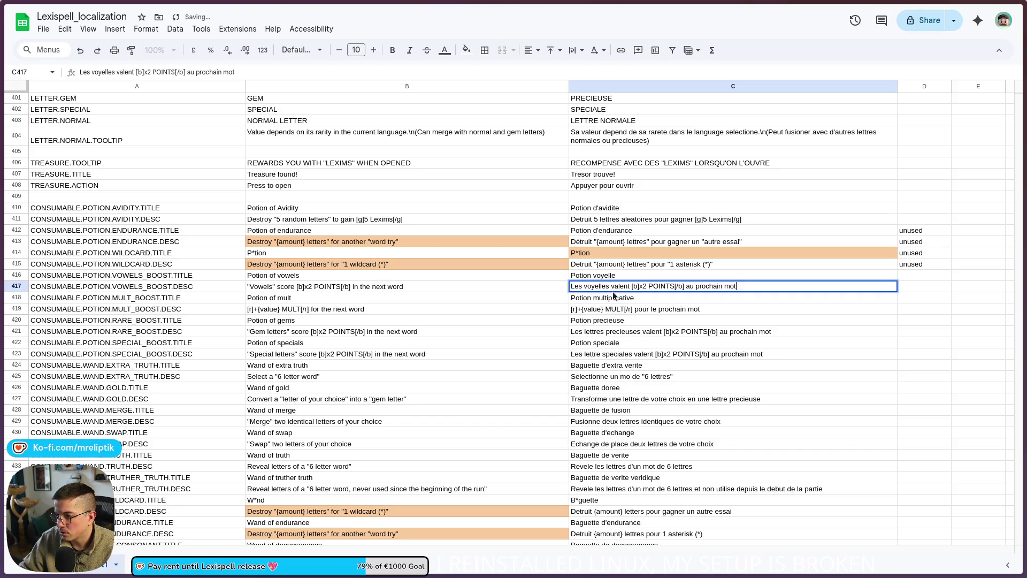
click(610, 287)
text(")
click(571, 287)
text(")
click(635, 286)
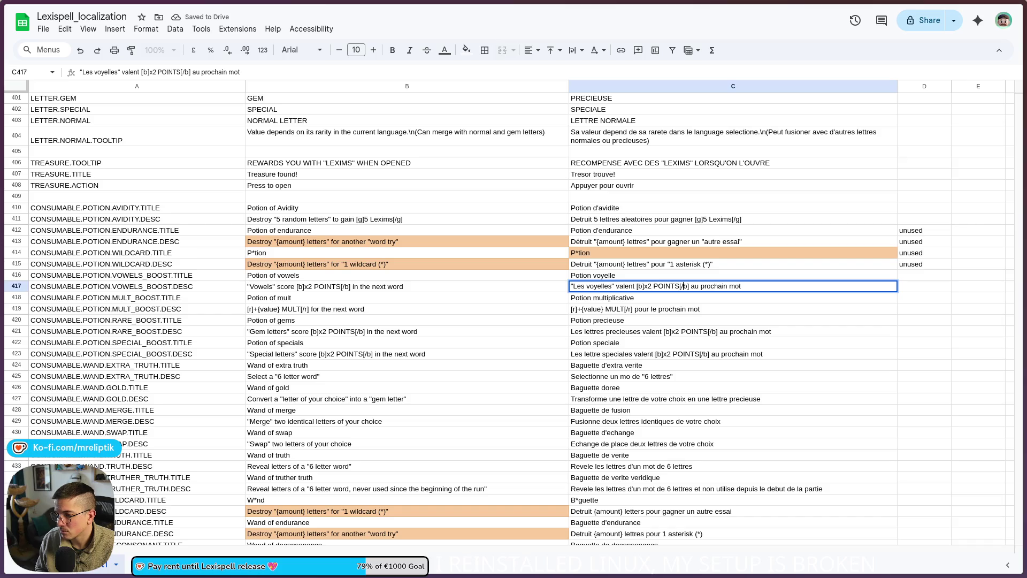
click(598, 322)
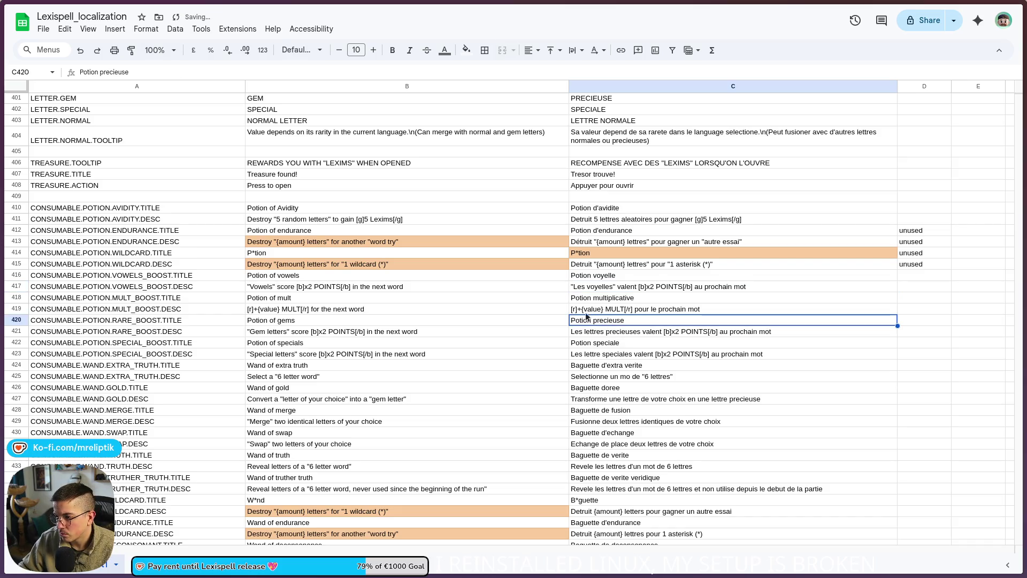
- In C421, quote "lettres précieuses" and replace the plain e with é in précieuses
click(637, 331)
double_click(636, 331)
triple_click(637, 331)
click(636, 331)
text(")
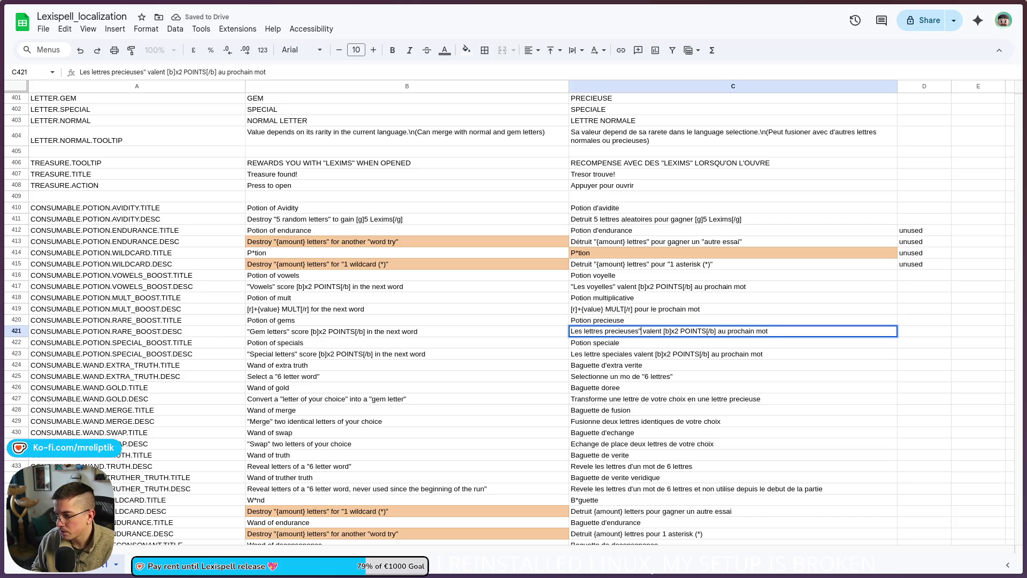
text(")
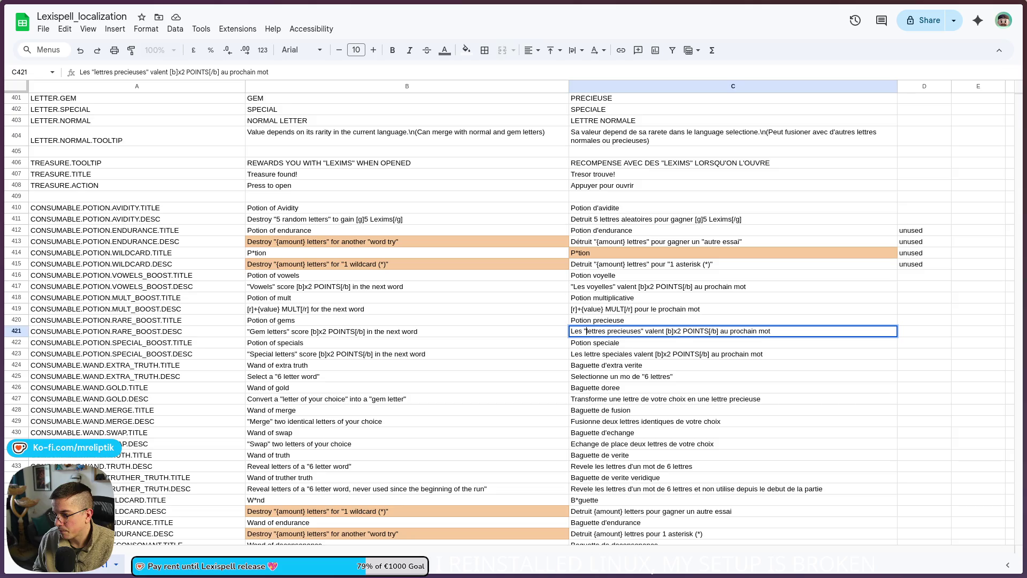
key(Right)
key(Right)
key(Right)
key(BackSpace)
text(é)
key(Return)
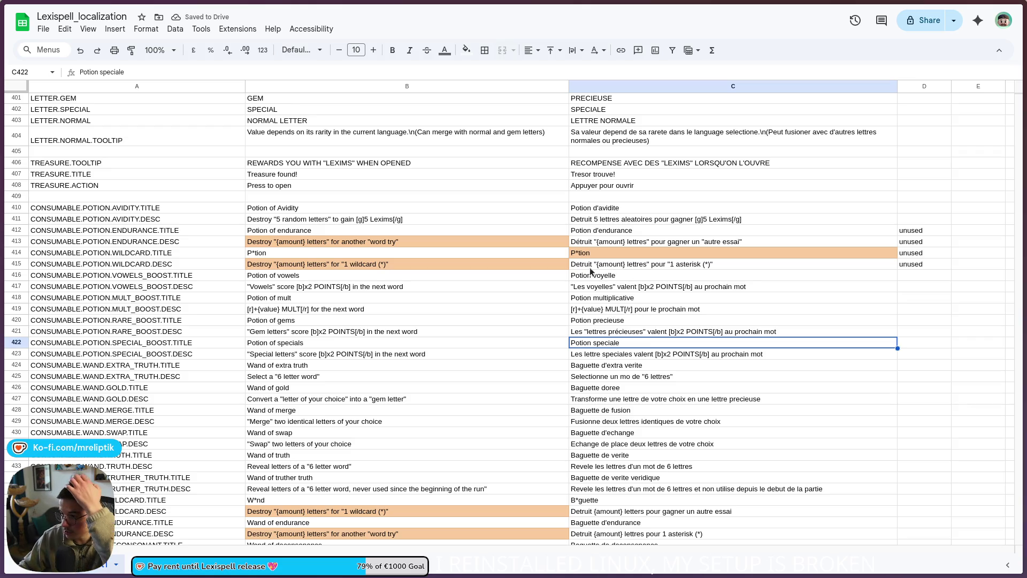
double_click(575, 264)
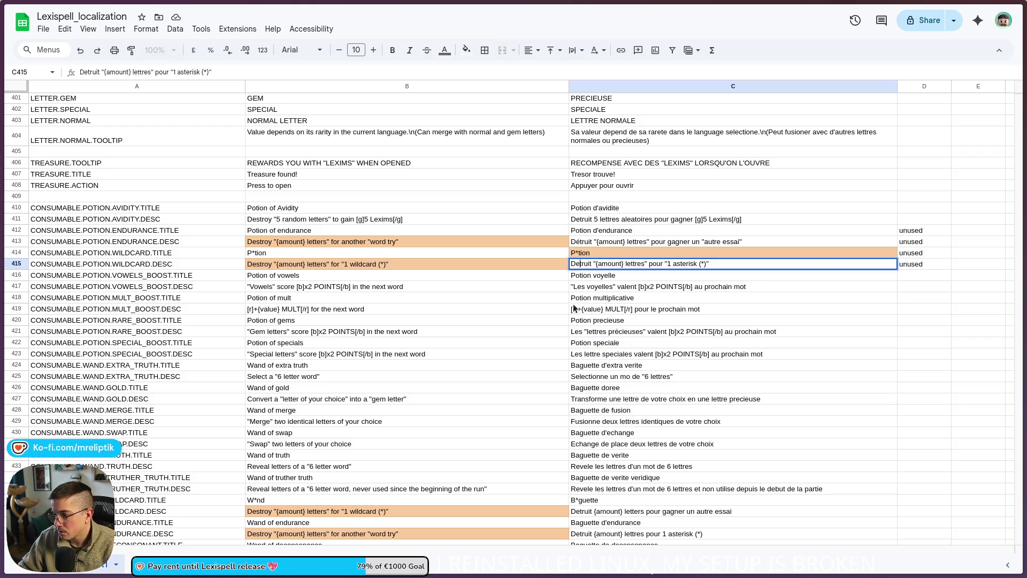
- Change Detruit to Détruit in C415, fixing a stray apostrophe along the way
key(Delete)
text(')
key(Return)
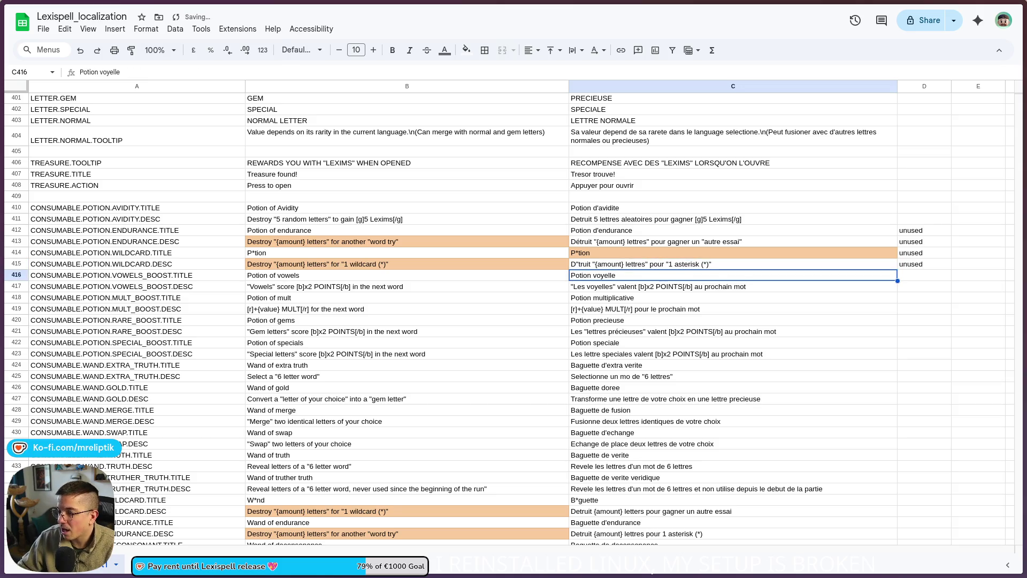
double_click(584, 264)
key(BackSpace)
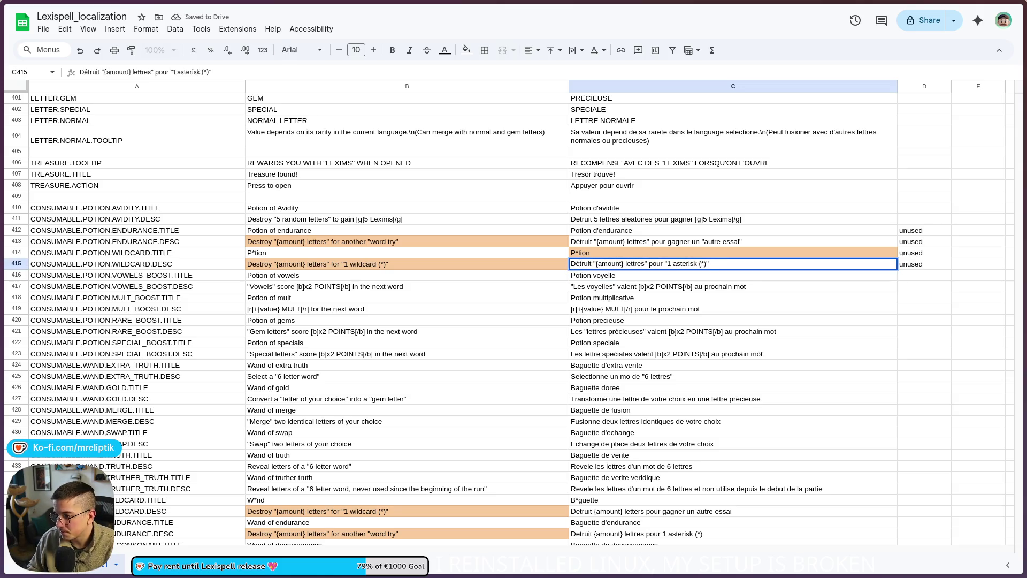
text(é)
key(Return)
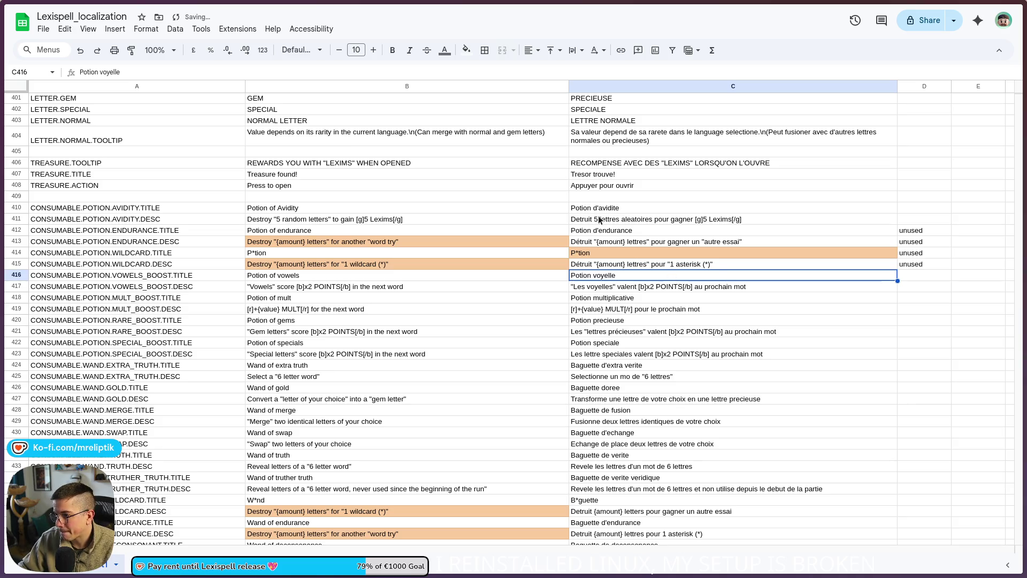
- Accent the final é of avidité in C410 and Détruit in C411
double_click(616, 208)
key(BackSpace)
text(é)
key(Return)
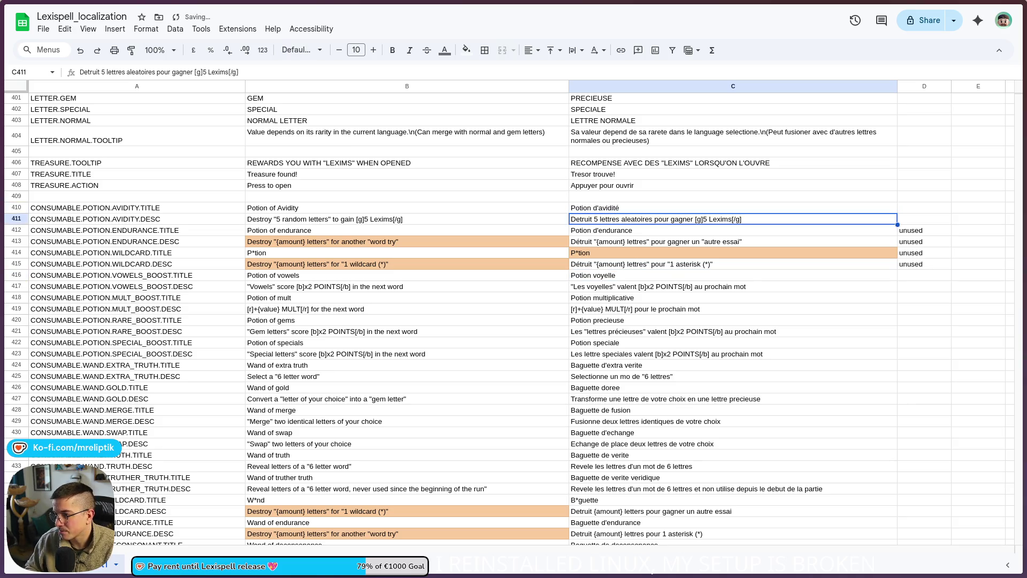
double_click(580, 219)
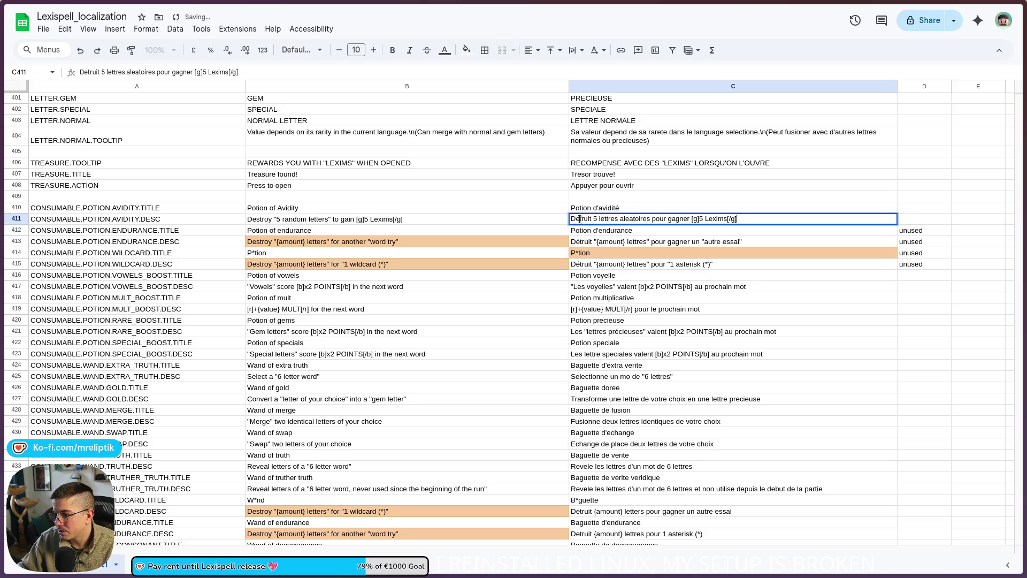
key(BackSpace)
text(é)
key(Return)
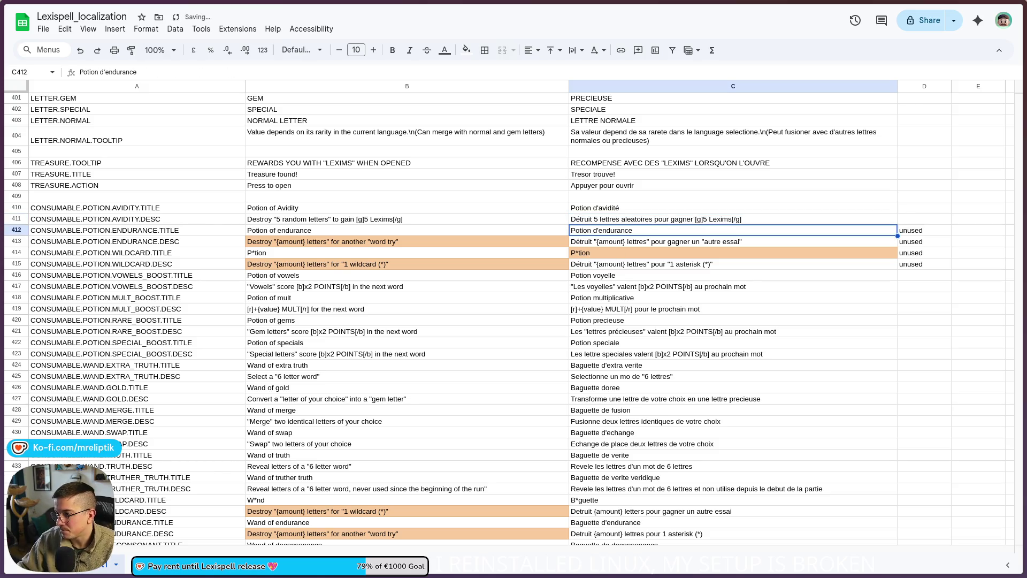
- Change aleatoires to aléatoires in the C411 description
key(Up)
key(Return)
key(ctrl+a)
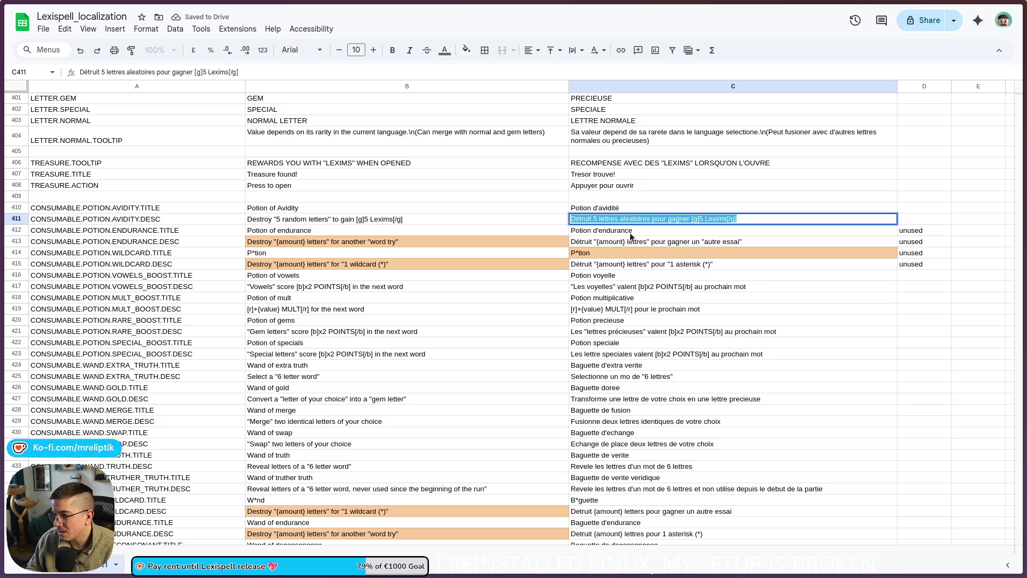
key(End)
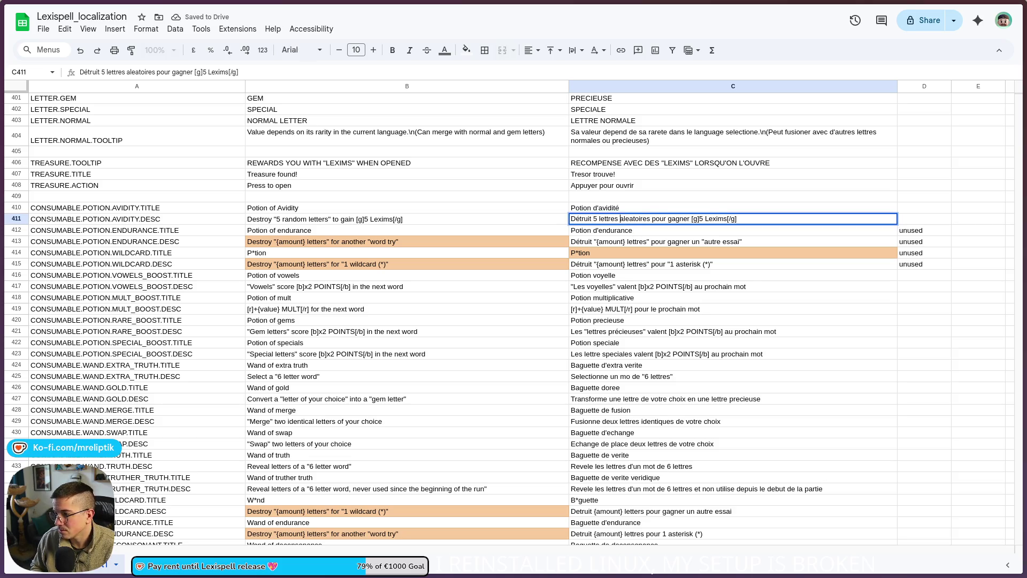
key(Delete)
text(é)
key(Return)
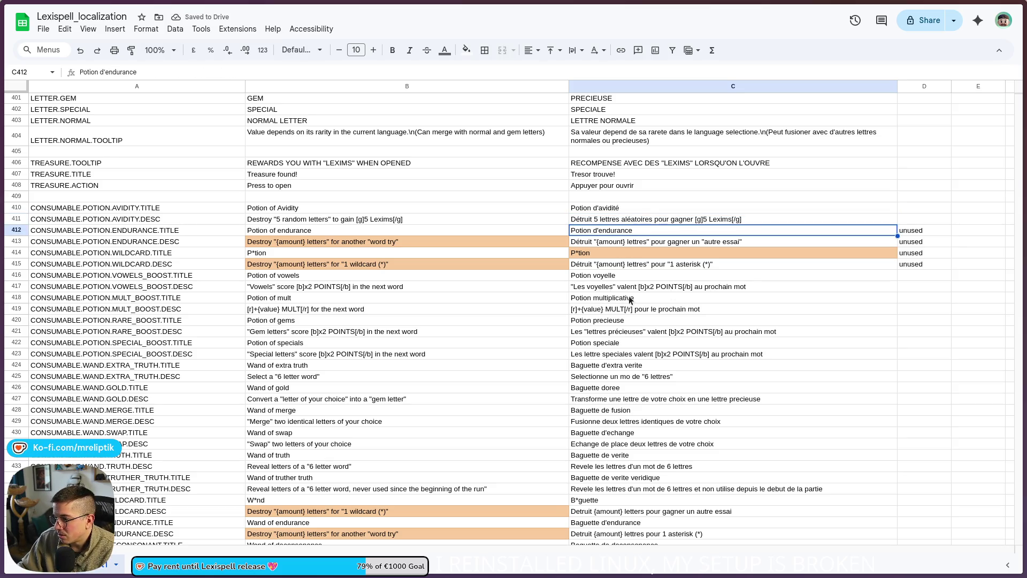
- Leave the C420 Potion precieuse title unchanged and revert C410 to Potion d'avidite
click(615, 323)
double_click(599, 320)
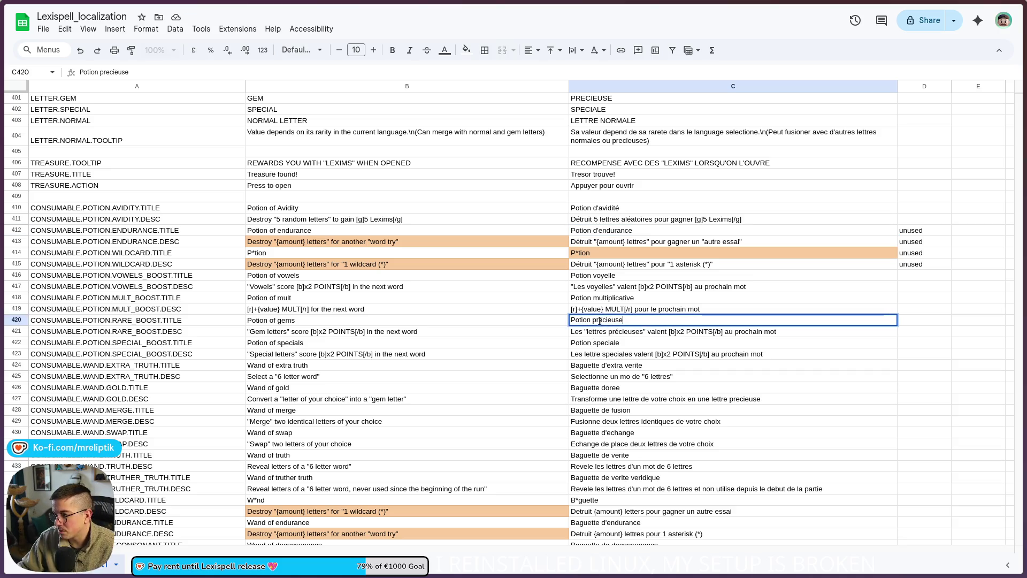
click(614, 348)
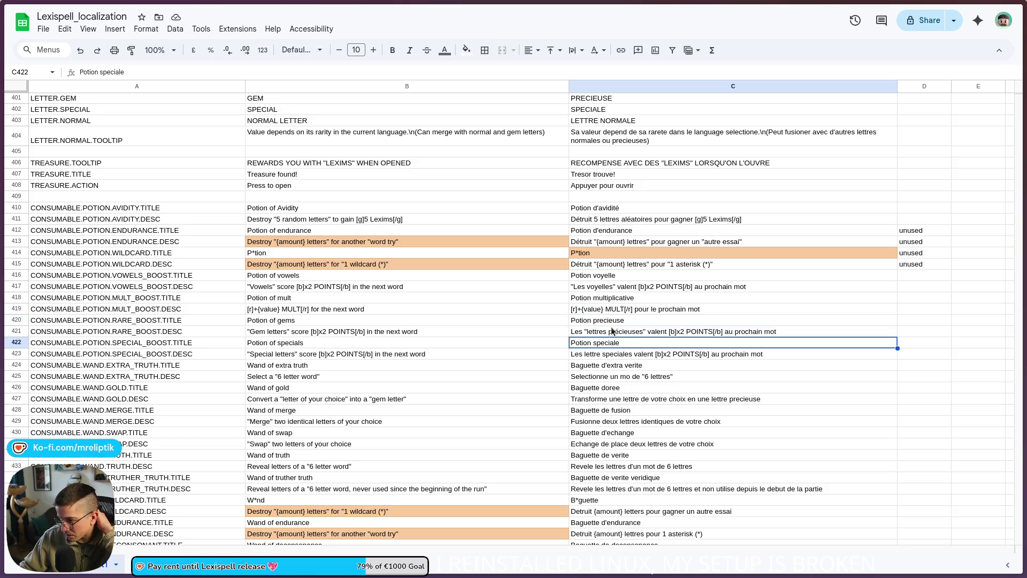
click(634, 208)
double_click(634, 207)
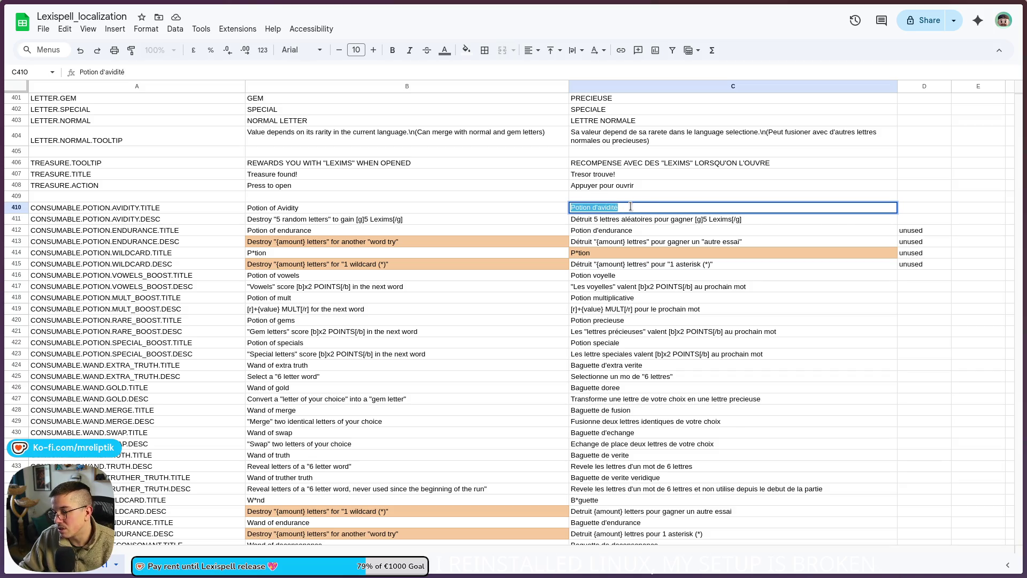
key(BackSpace)
text(e)
key(Return)
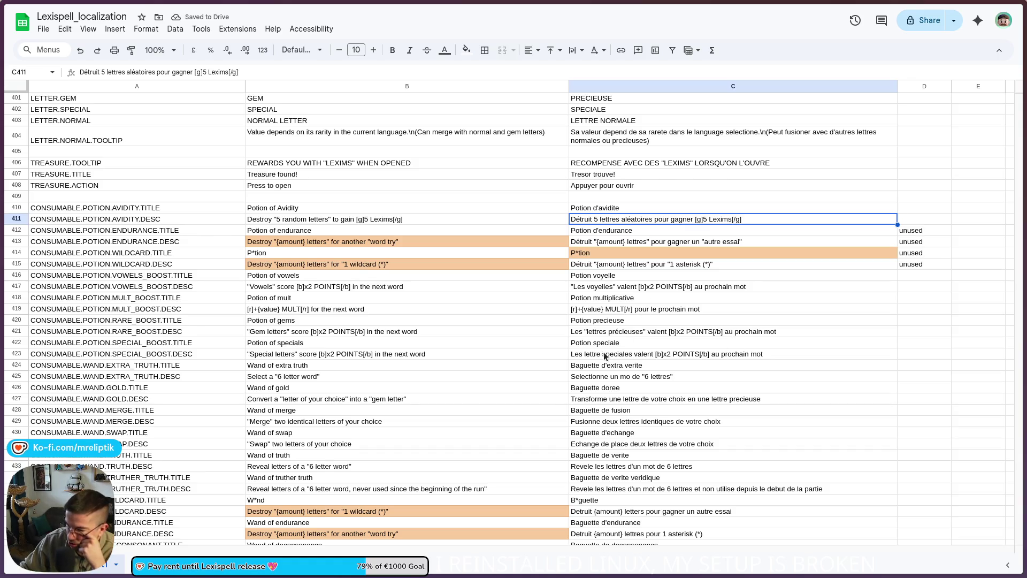
- Quote "lettre spéciales" in C423, accenting the é in spéciales
double_click(585, 353)
text(")
click(633, 354)
text(")
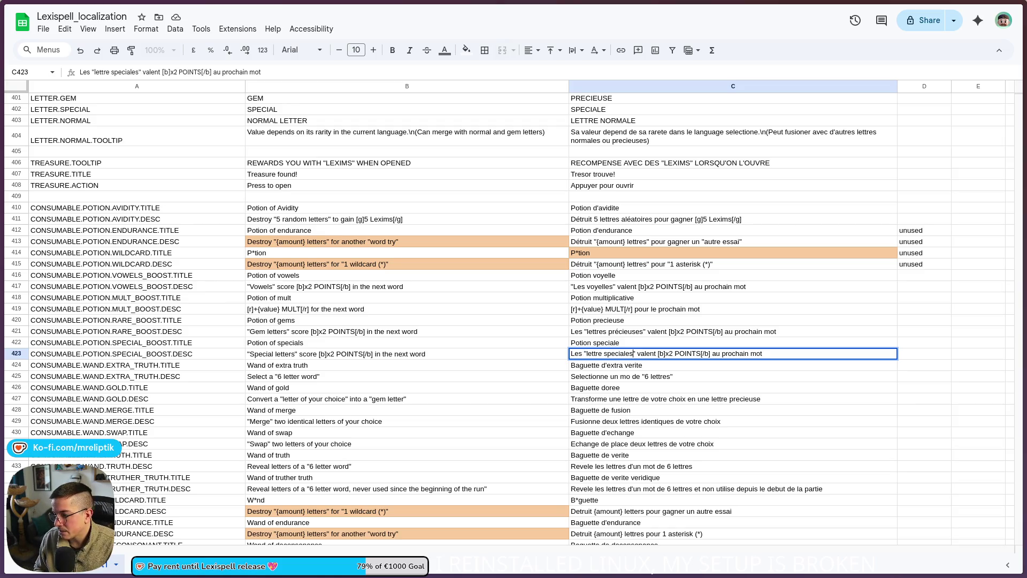
key(BackSpace)
text(é)
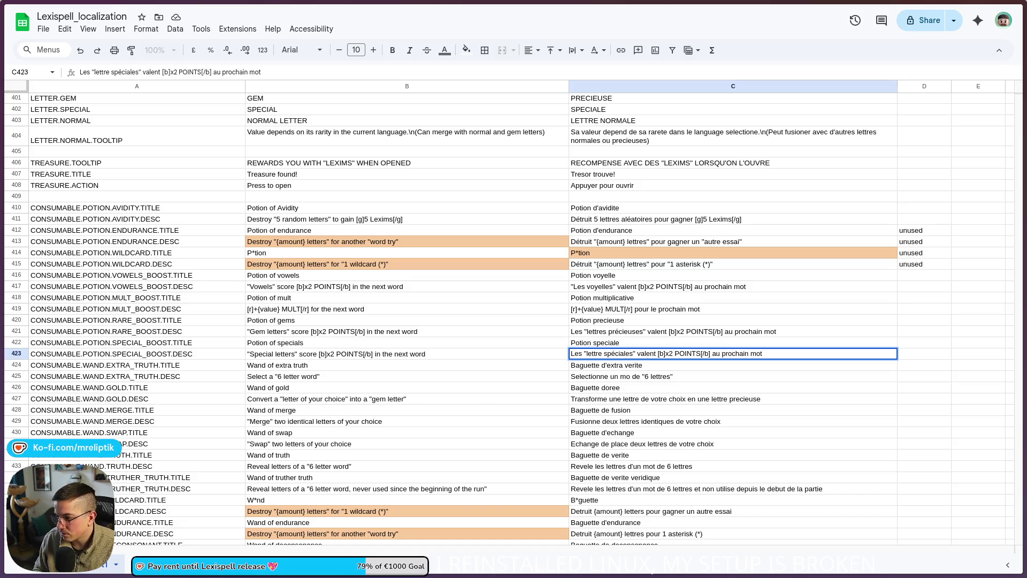
click(621, 374)
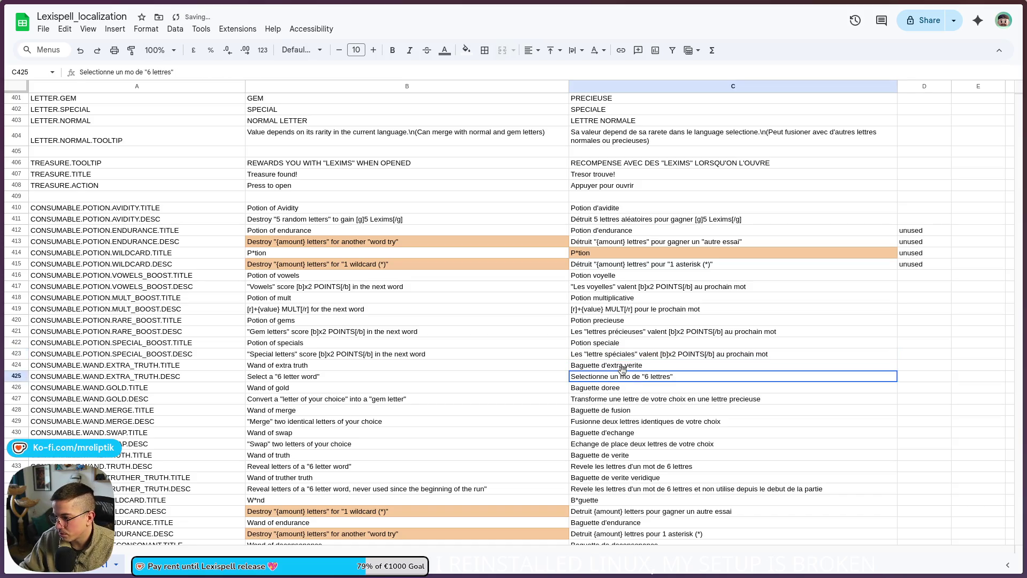
- Correct C425 to Sélectionne, and change mo to mot in the same description
double_click(582, 379)
key(ctrl+a)
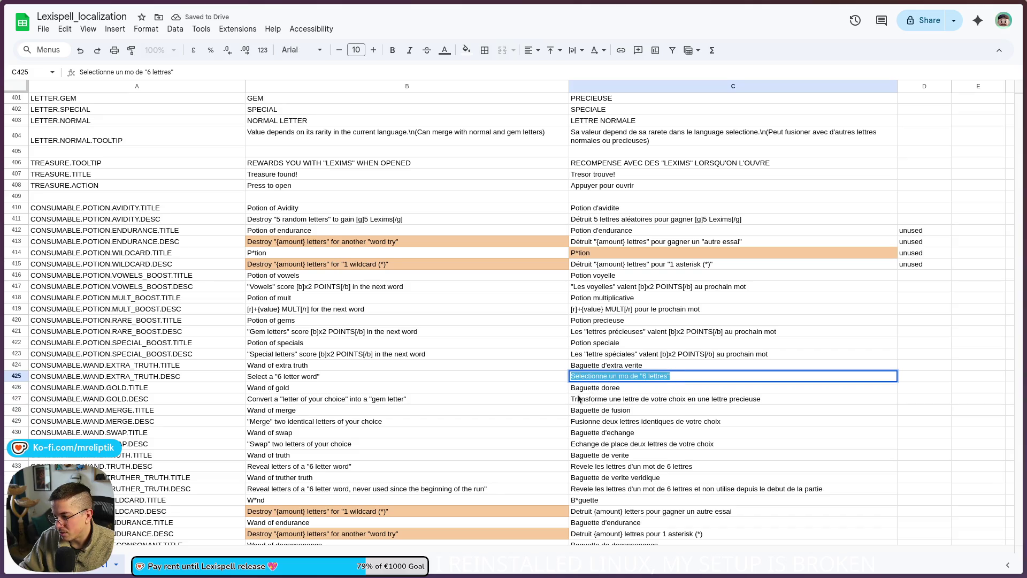
click(559, 377)
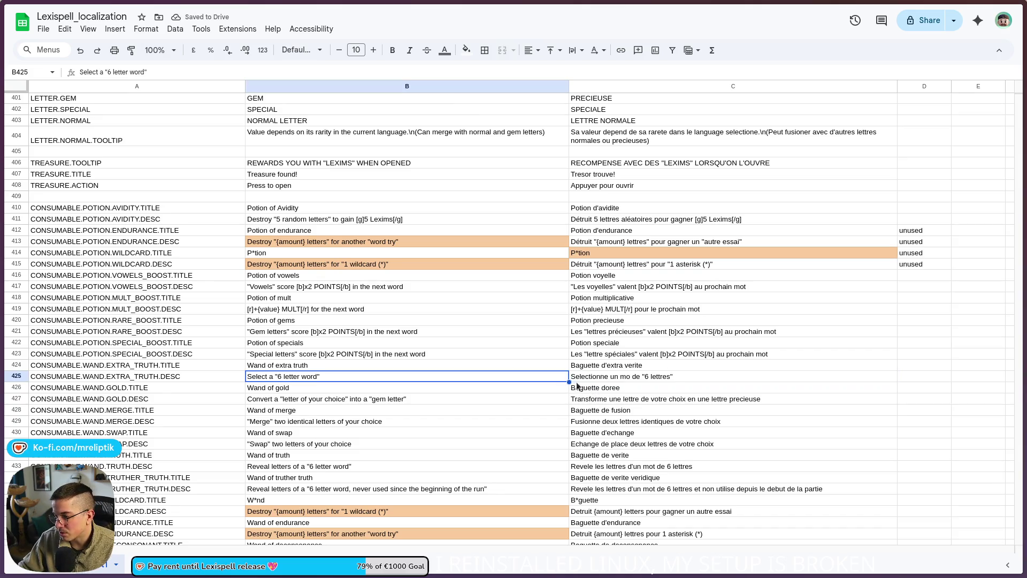
double_click(578, 378)
text(é)
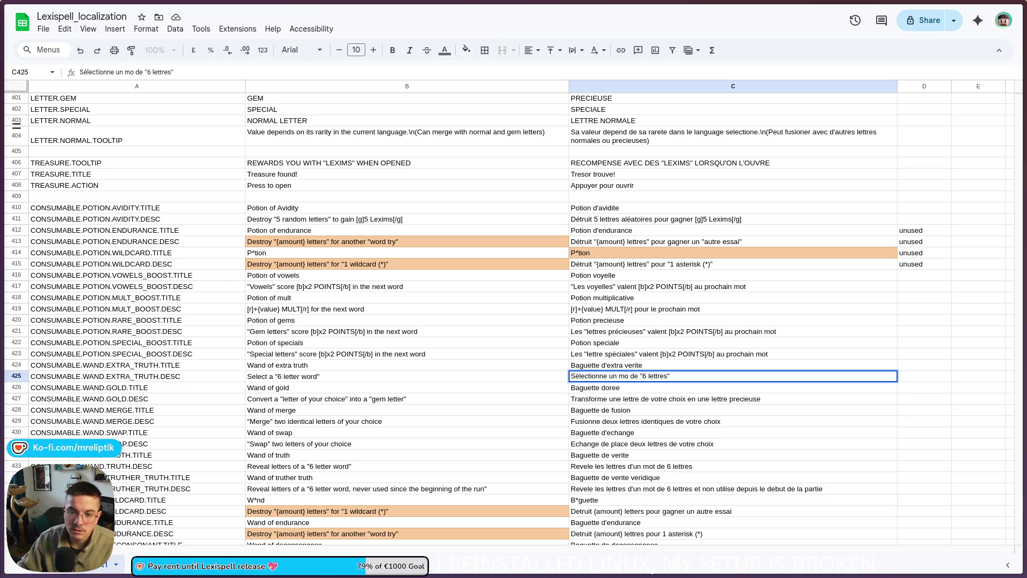
double_click(633, 380)
click(630, 378)
text(t)
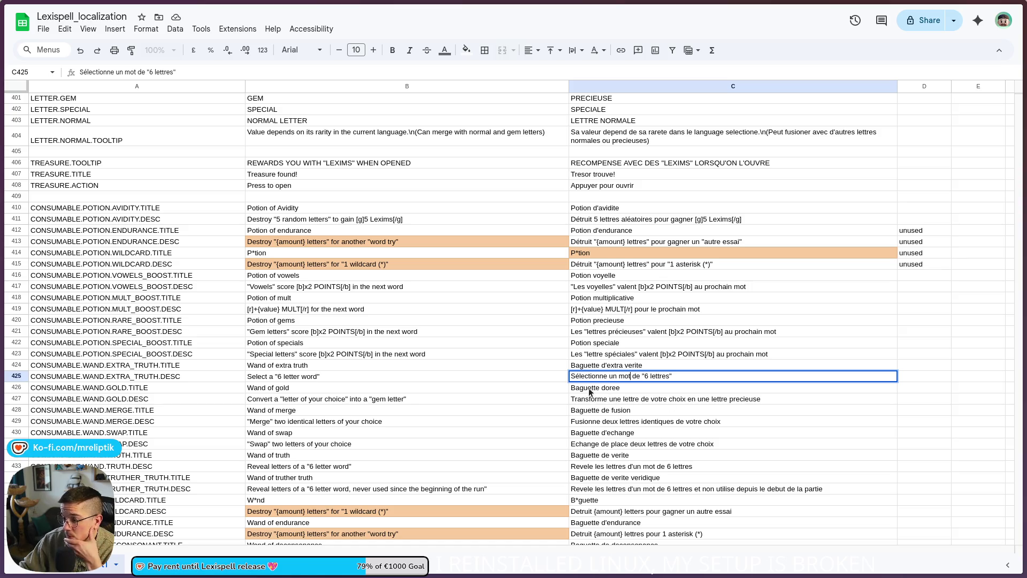
double_click(707, 400)
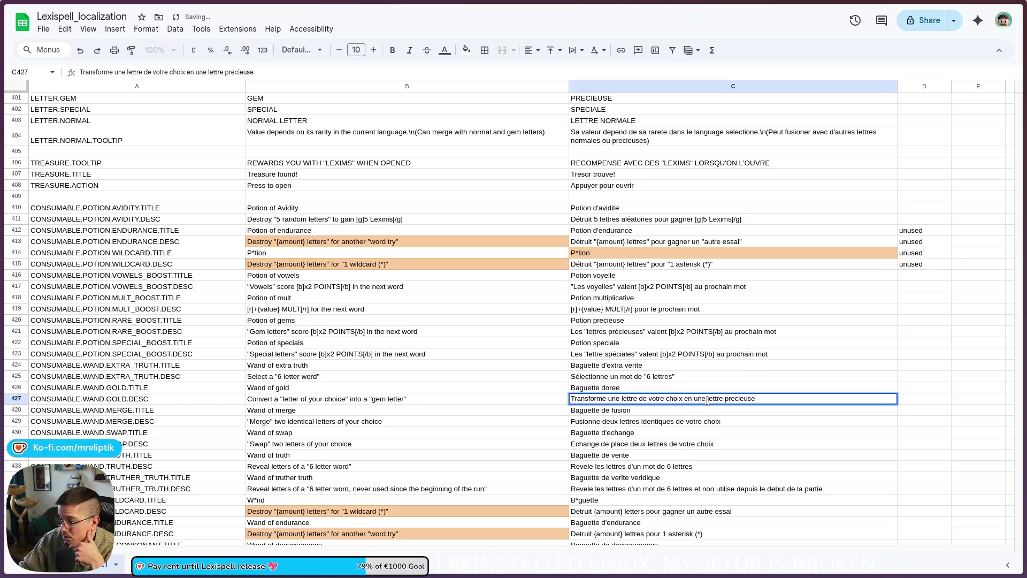
text(")
- Change precieuse to précieuse in the C427 wand description
click(758, 399)
key(Left)
key(Left)
key(Left)
key(BackSpace)
text(")
key(BackSpace)
text(é)
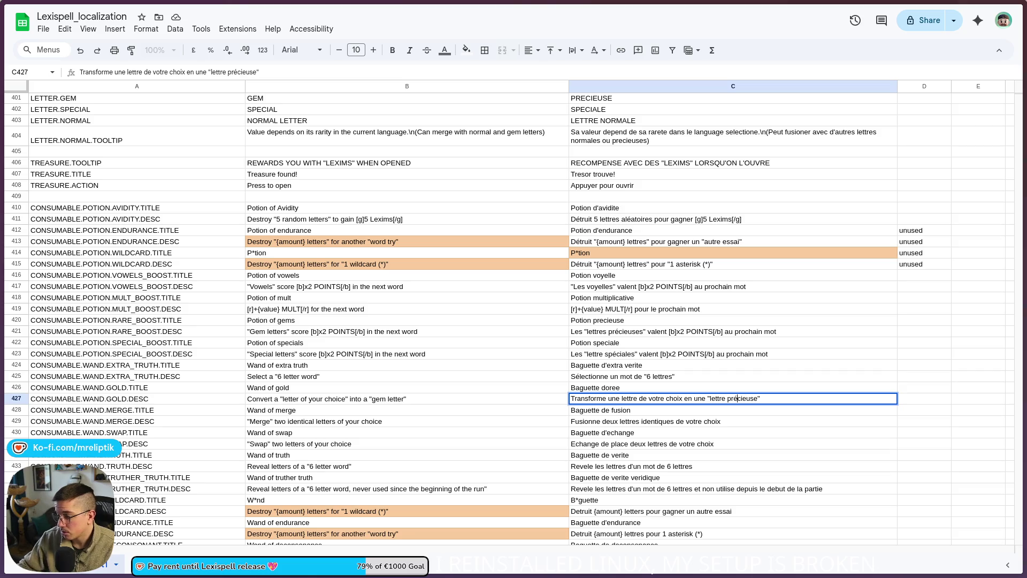
key(Return)
- Add quotation marks to the C429 merge and C431 swap wand descriptions
click(599, 422)
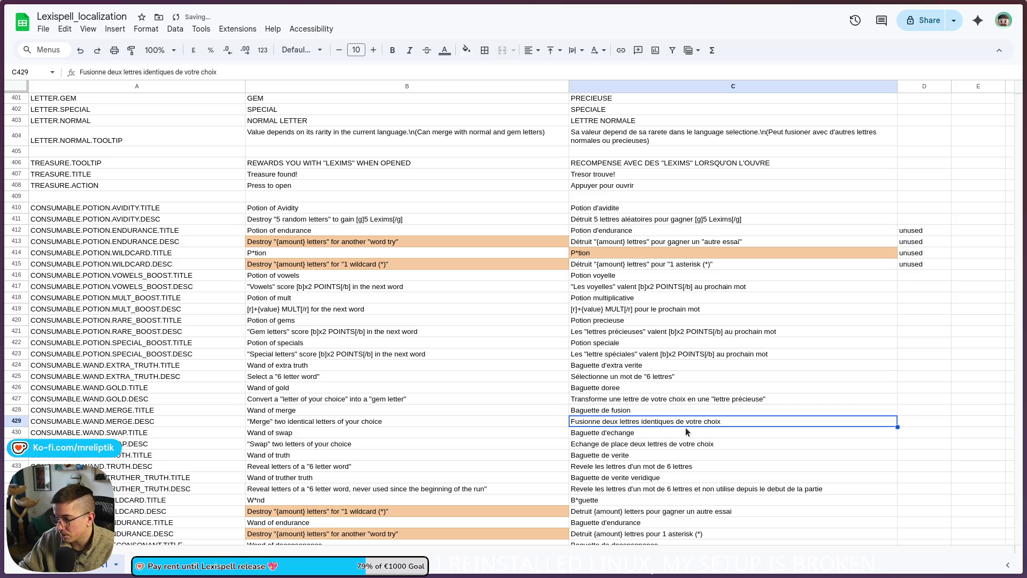
double_click(582, 422)
click(599, 421)
text("")
key(Return)
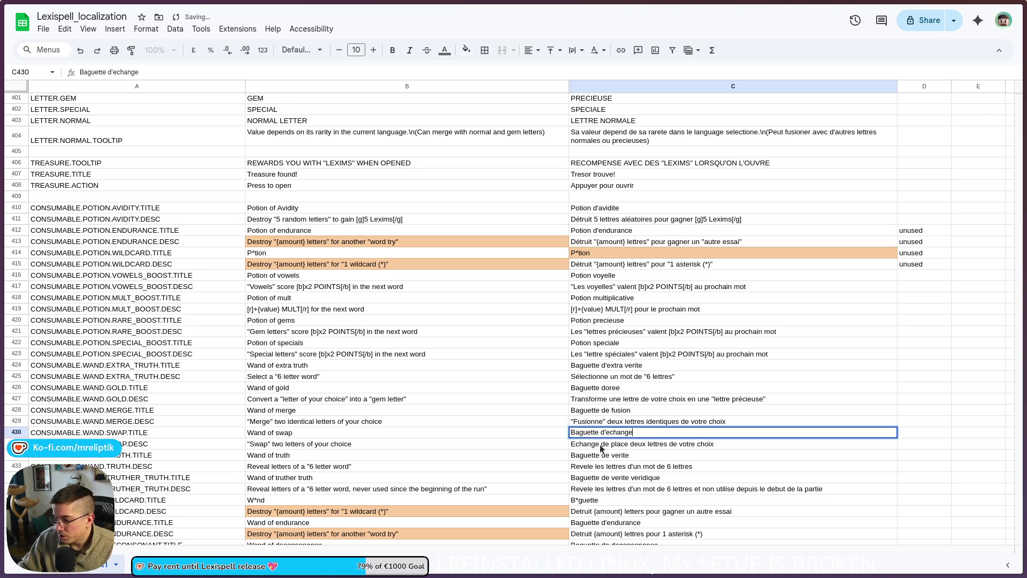
key(Down)
double_click(601, 444)
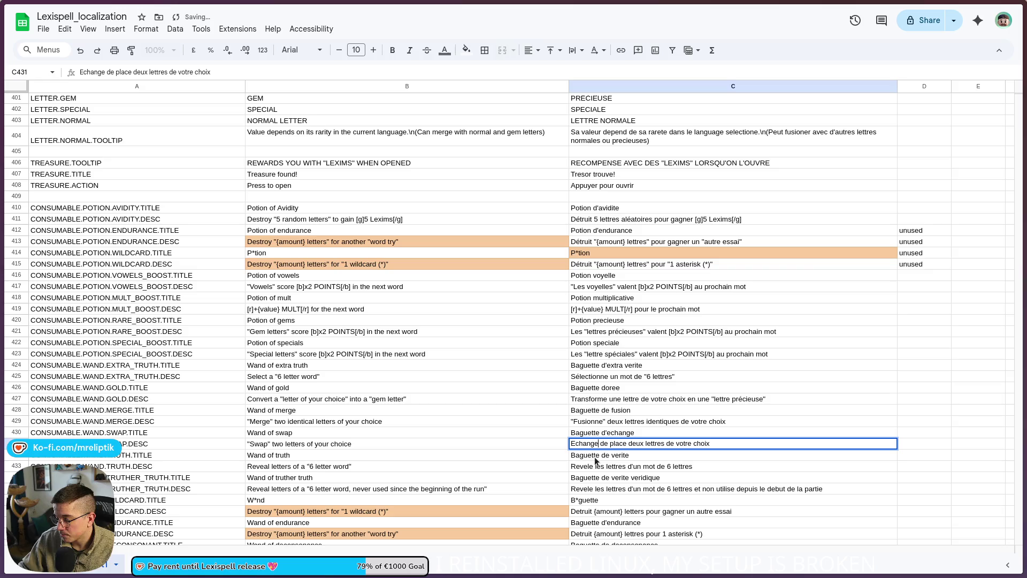
text(")
key(Home)
text(")
click(620, 393)
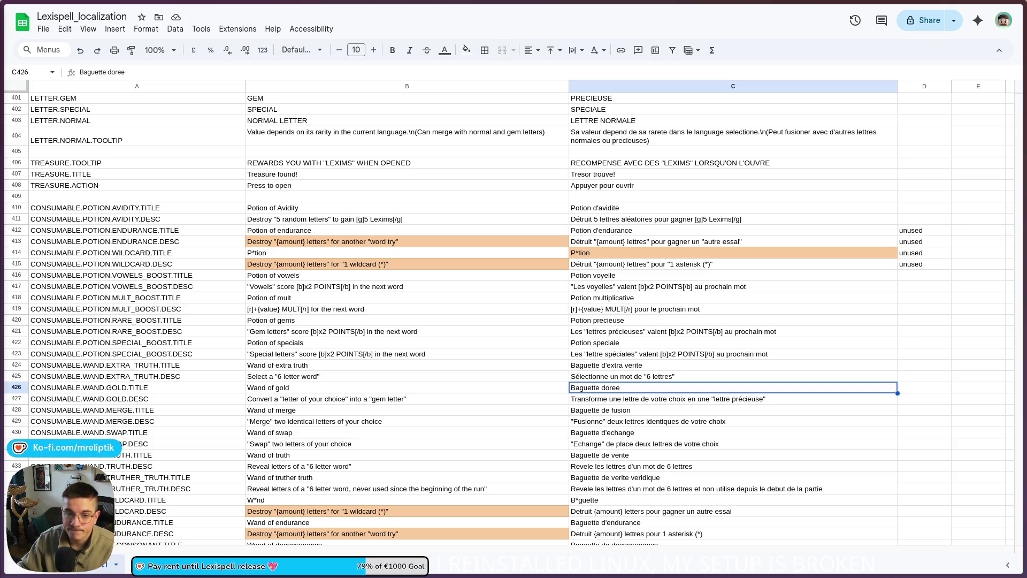
- Change Echange to Échange in the C431 swap description
double_click(578, 378)
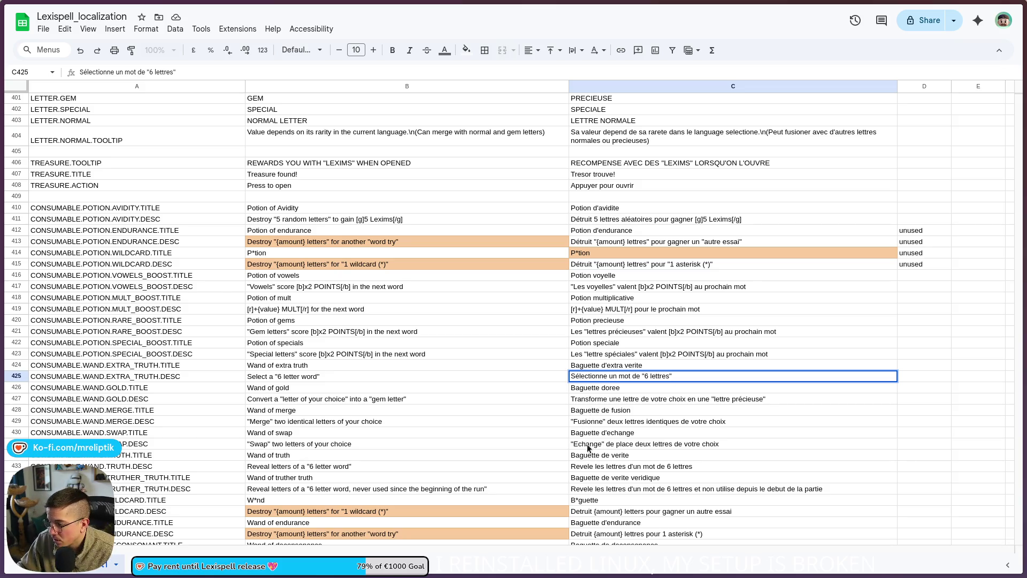
double_click(581, 445)
key(BackSpace)
text(É)
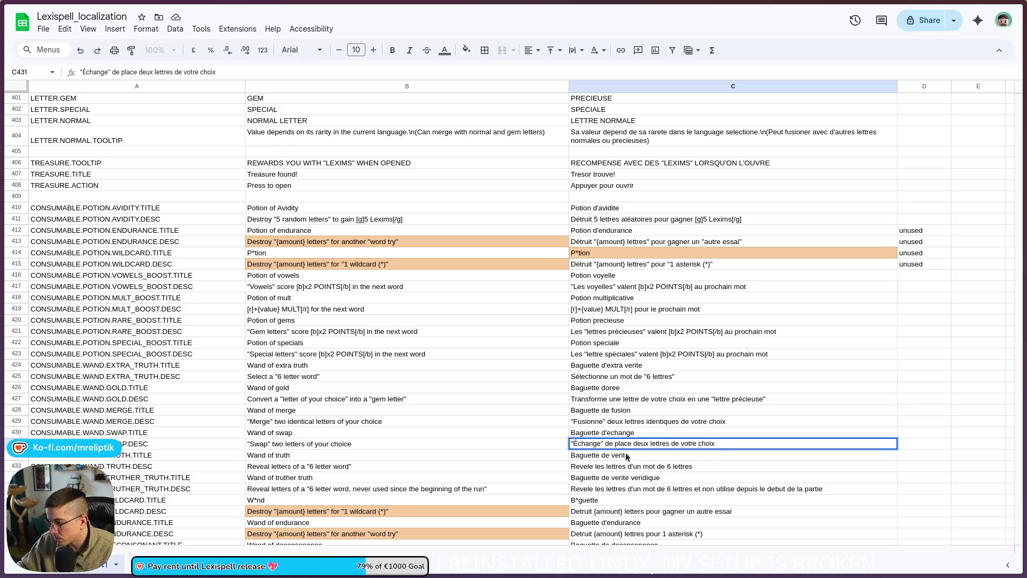
click(624, 476)
- Put quotation marks around "6 lettres" in the C433 truth-wand description
double_click(709, 466)
text(")
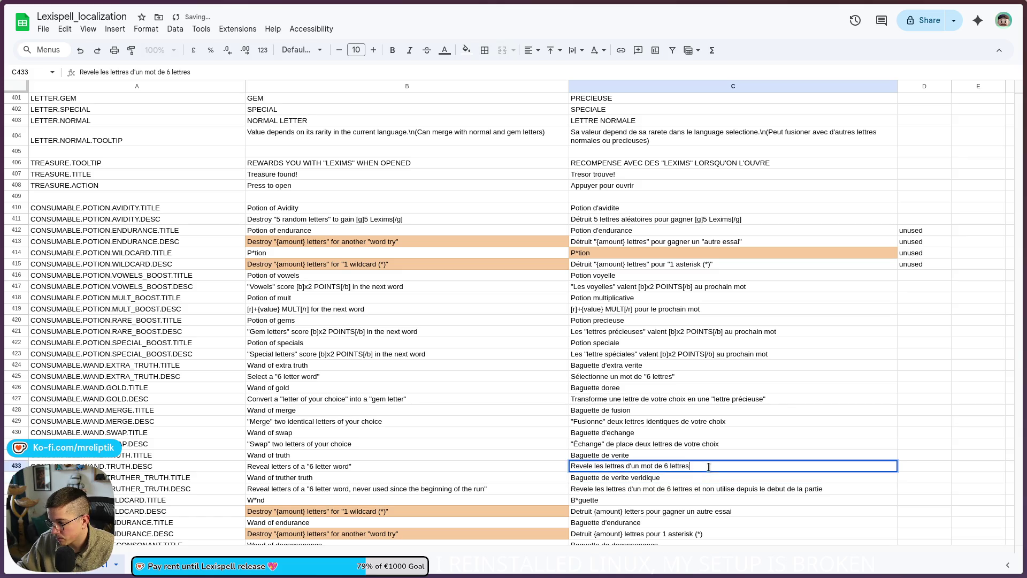
click(666, 465)
text(")
click(620, 489)
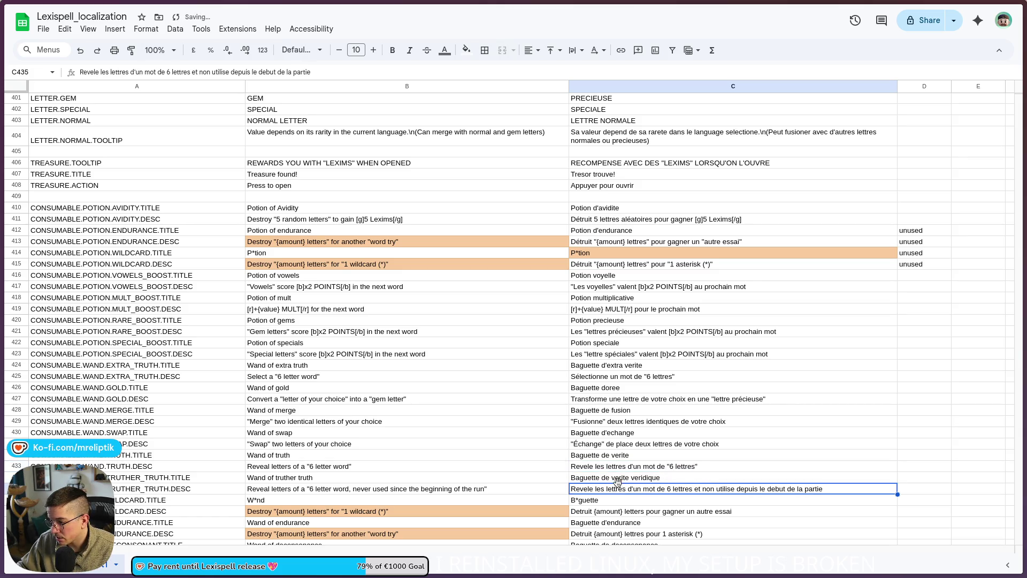
- Change Revele to Révèle in C433, correcting the second accent to è
double_click(576, 464)
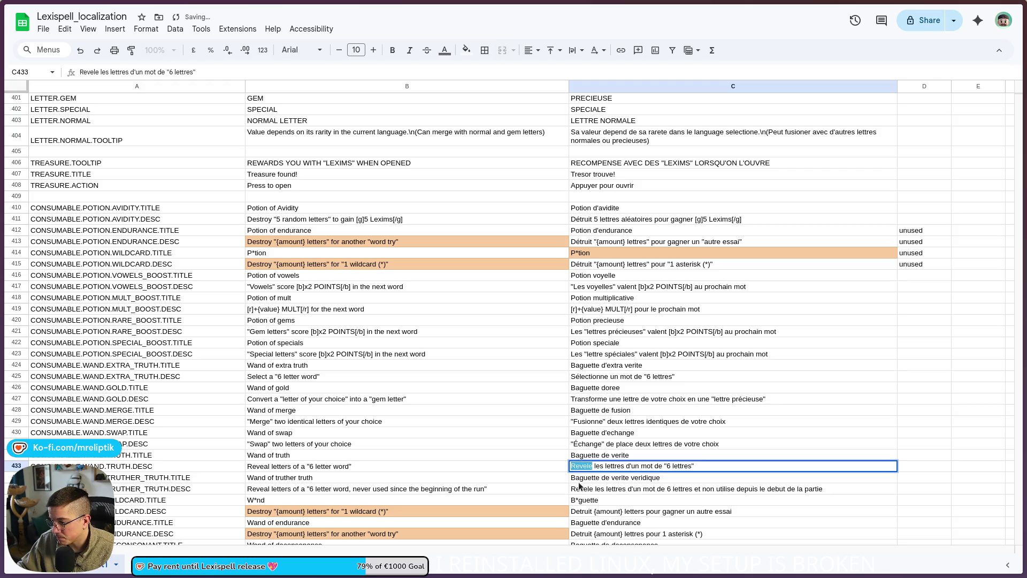
key(BackSpace)
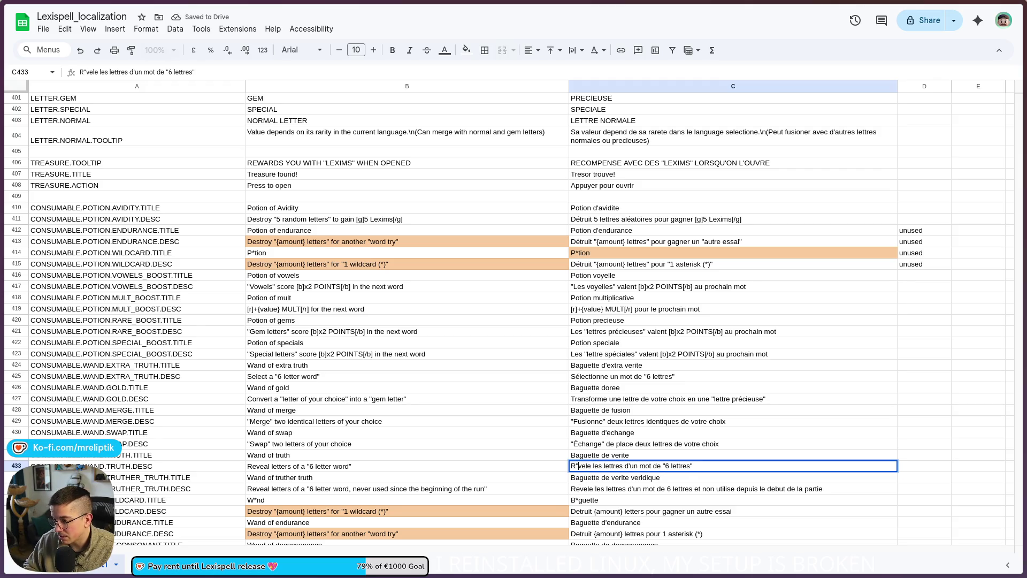
text(é)
key(Return)
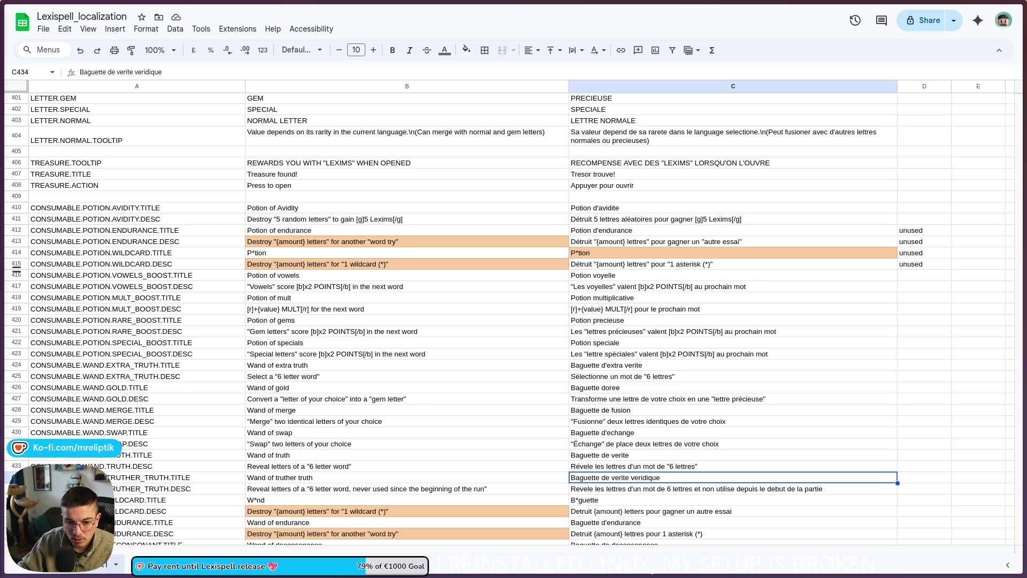
key(Return)
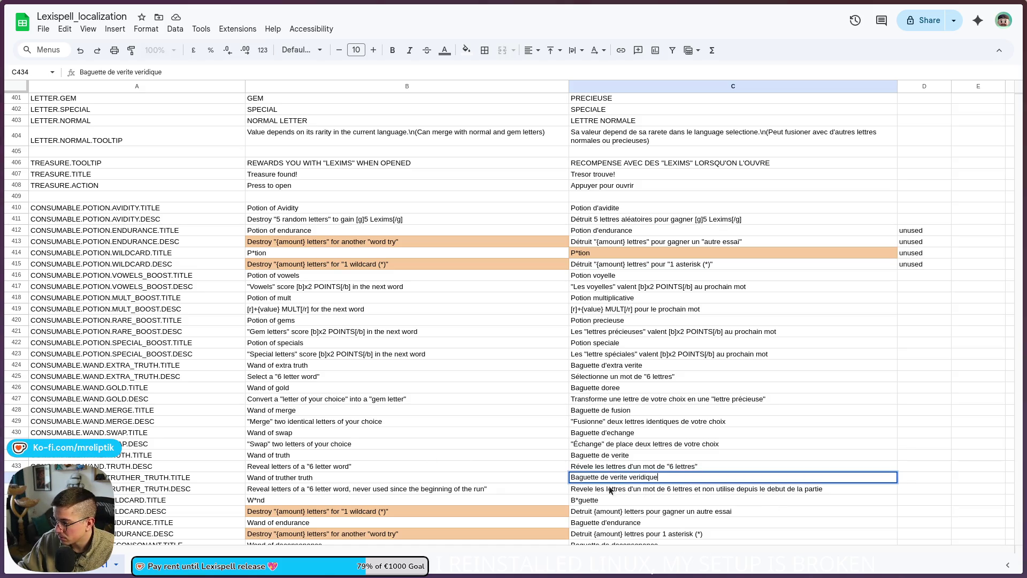
click(590, 467)
double_click(587, 467)
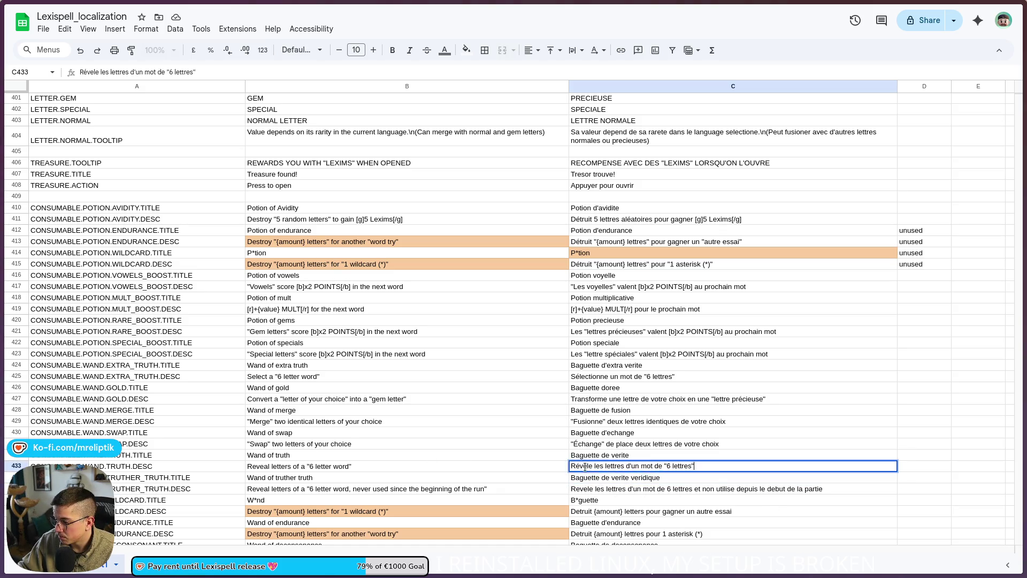
key(BackSpace)
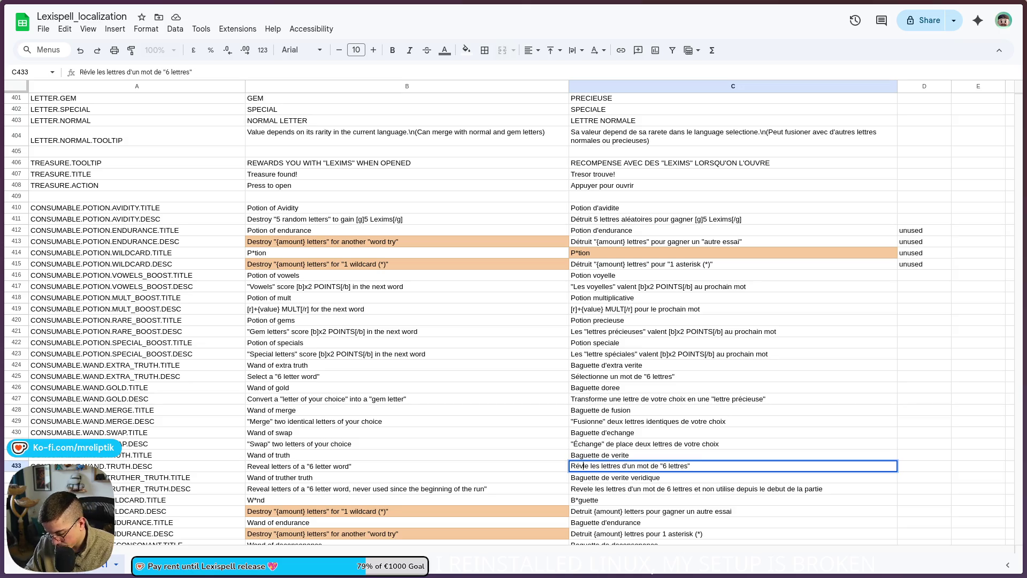
text(è)
key(Return)
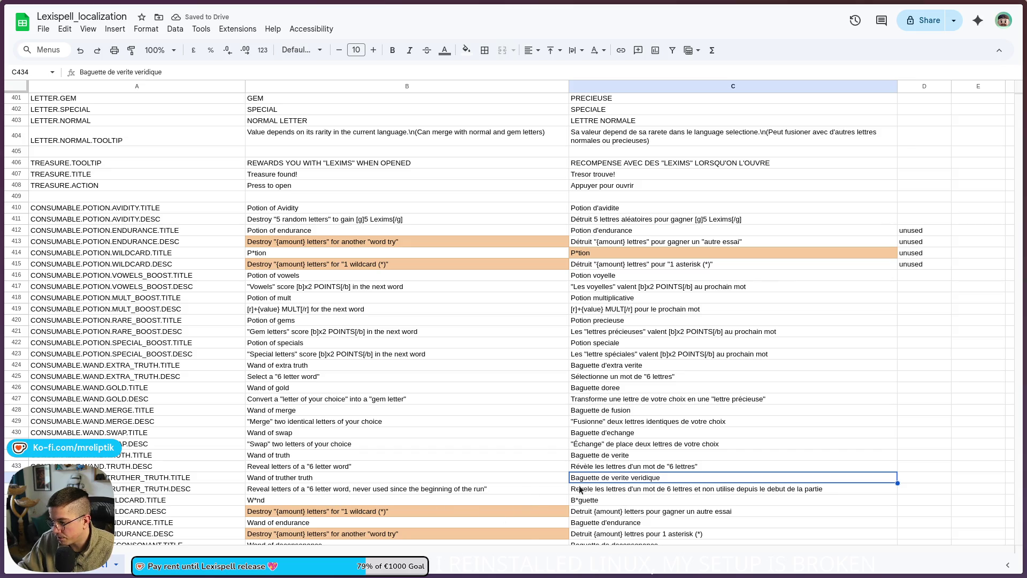
- Change Revele to Révèle at the start of C435
double_click(580, 489)
key(Delete)
text(è)
key(Return)
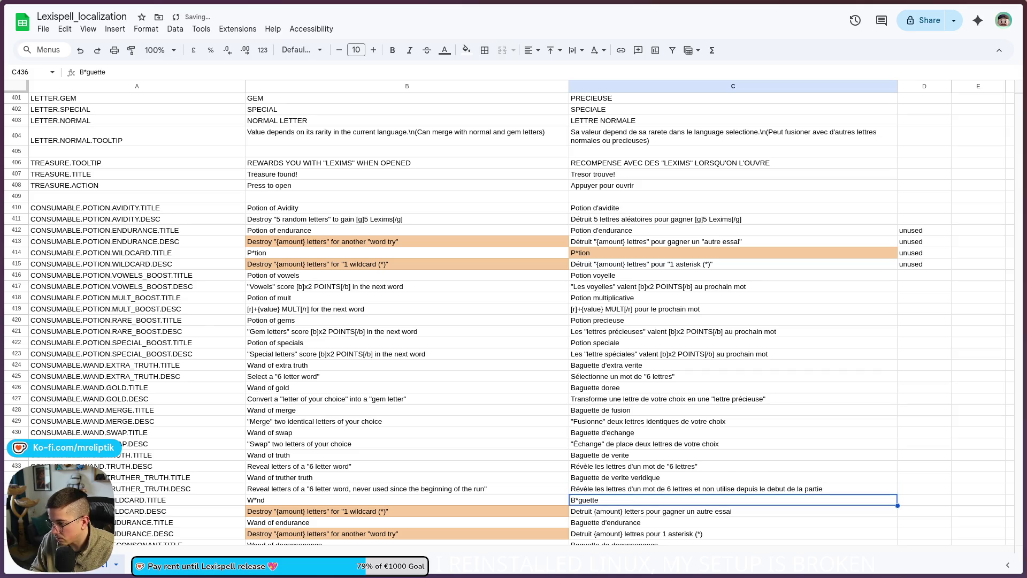
- Quote the "6 lettres… partie" phrase in C435 and accent utilisé
double_click(693, 490)
click(668, 489)
text(")
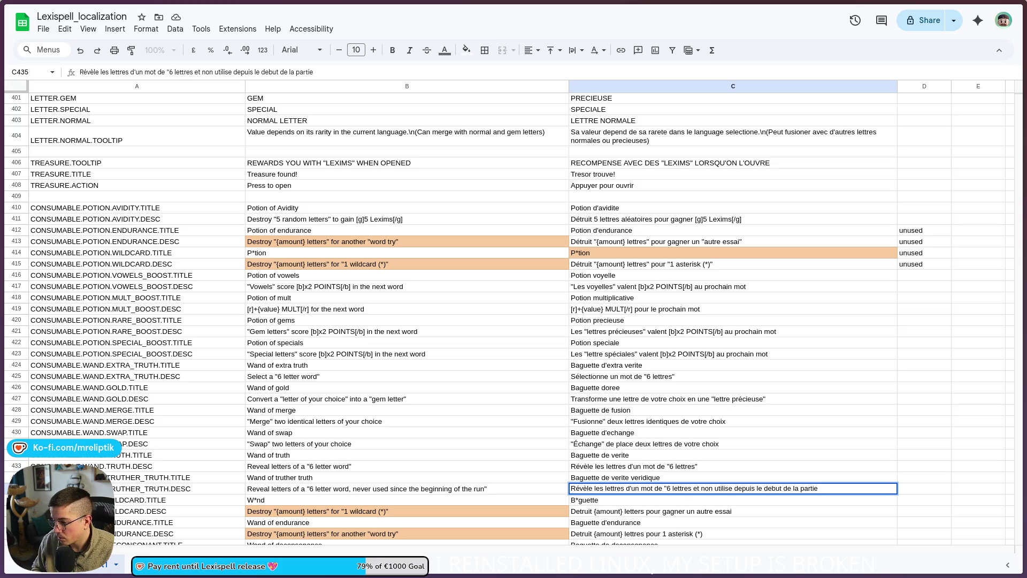
click(782, 489)
text(")
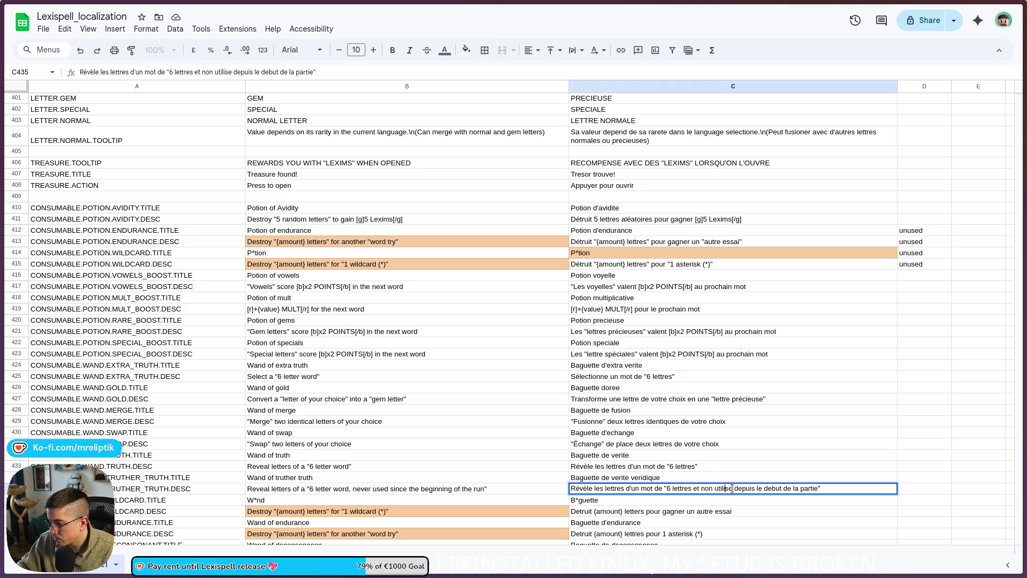
key(BackSpace)
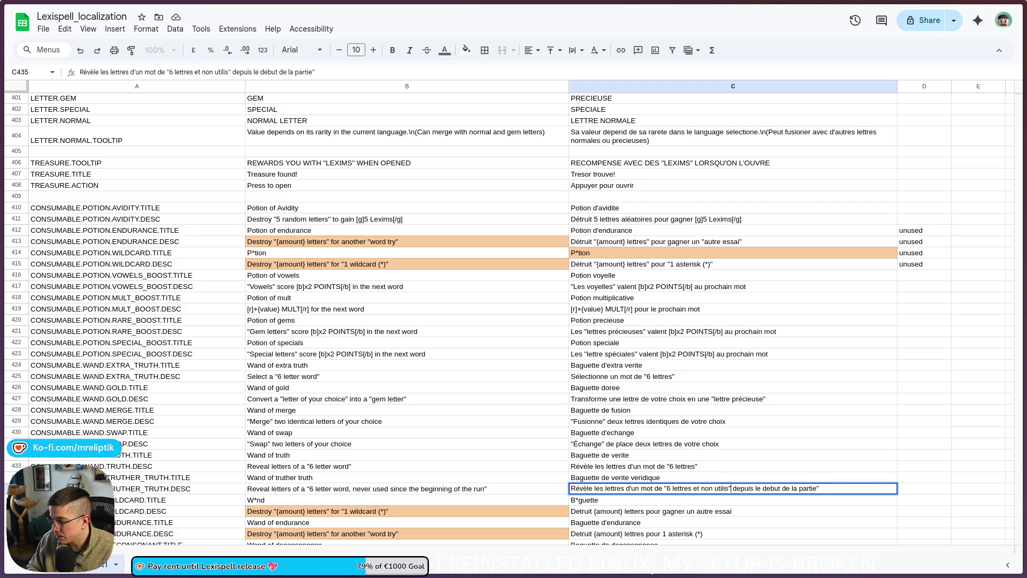
text(é)
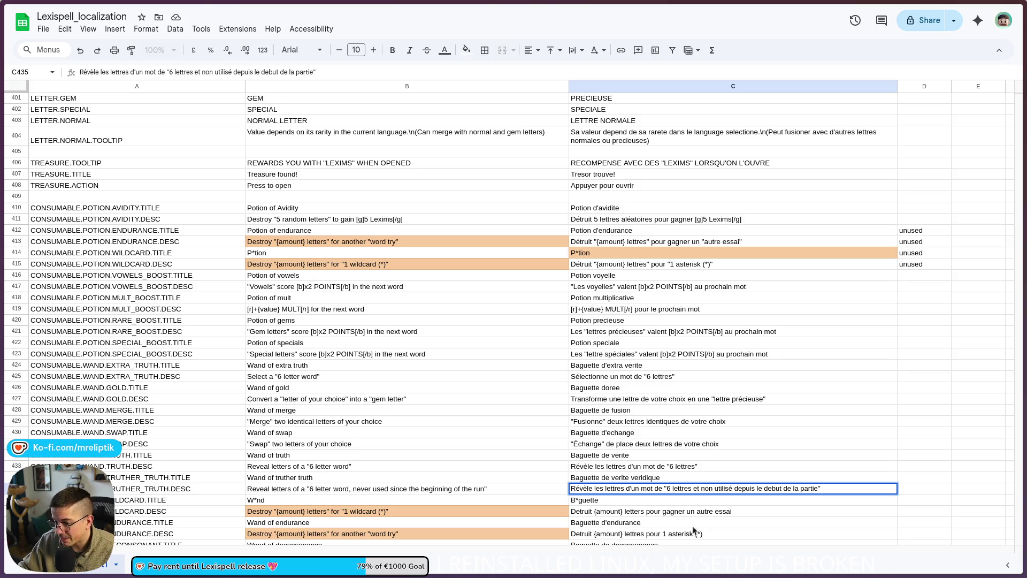
click(647, 525)
scroll(642, 525, down, 3)
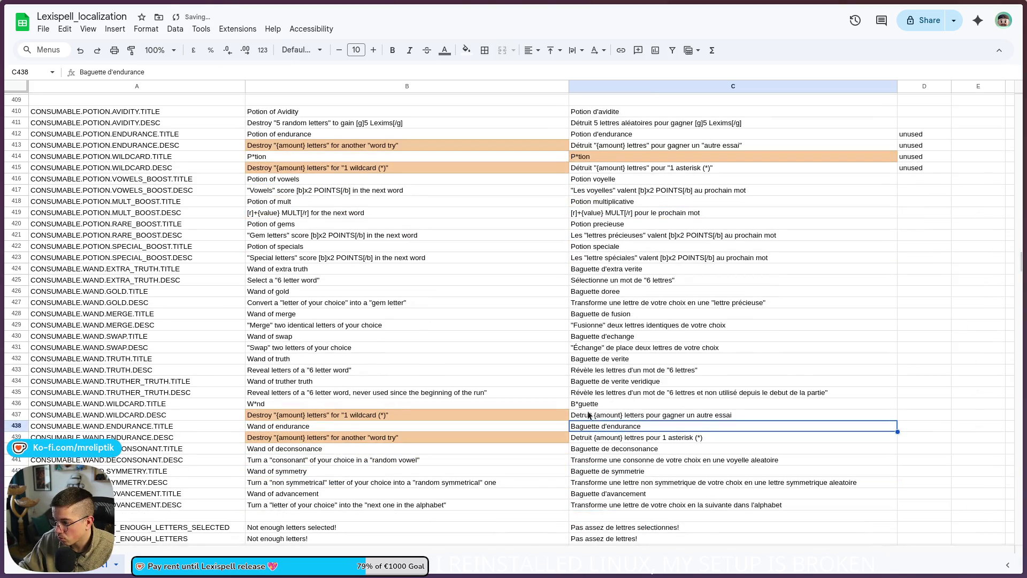
- In C437, put quotes around "{amount} lettres" and correct the misspelling to lettres
click(594, 417)
key(Return)
click(594, 416)
text(")
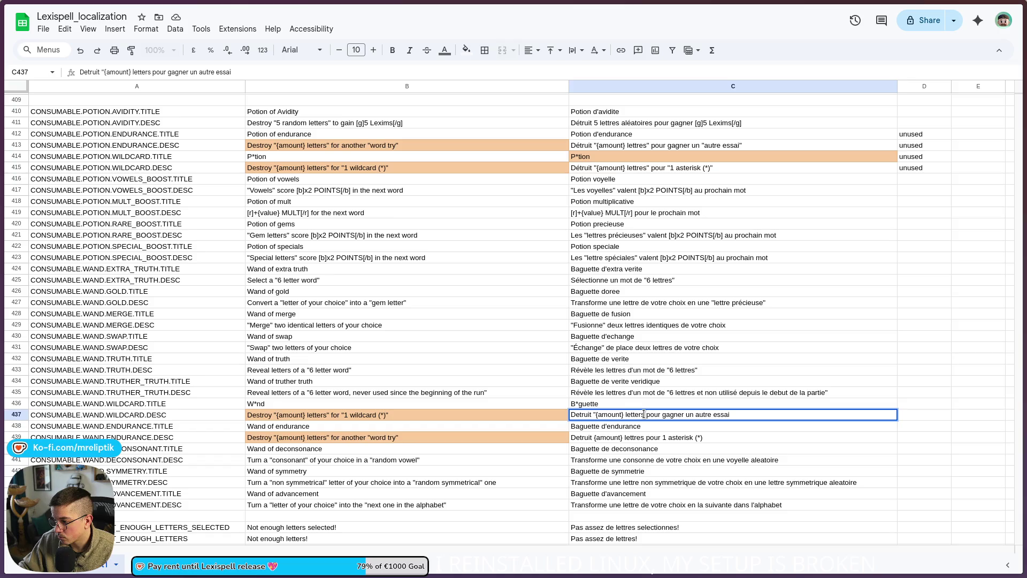
text(")
key(BackSpace)
key(Right)
text(e)
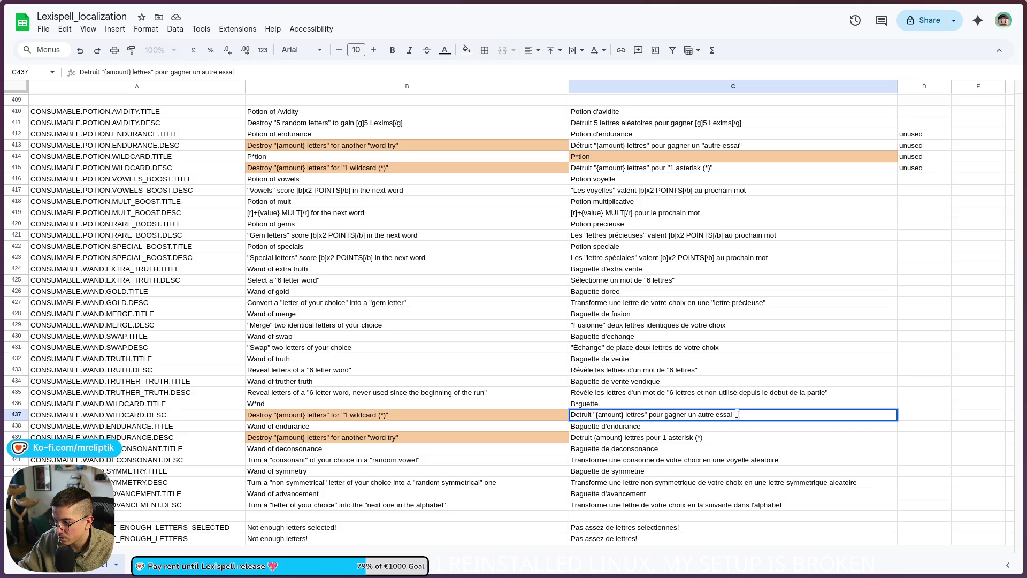
key(Return)
- Swap the C437 and C439 descriptions, using D437 as a temporary holding cell
click(650, 439)
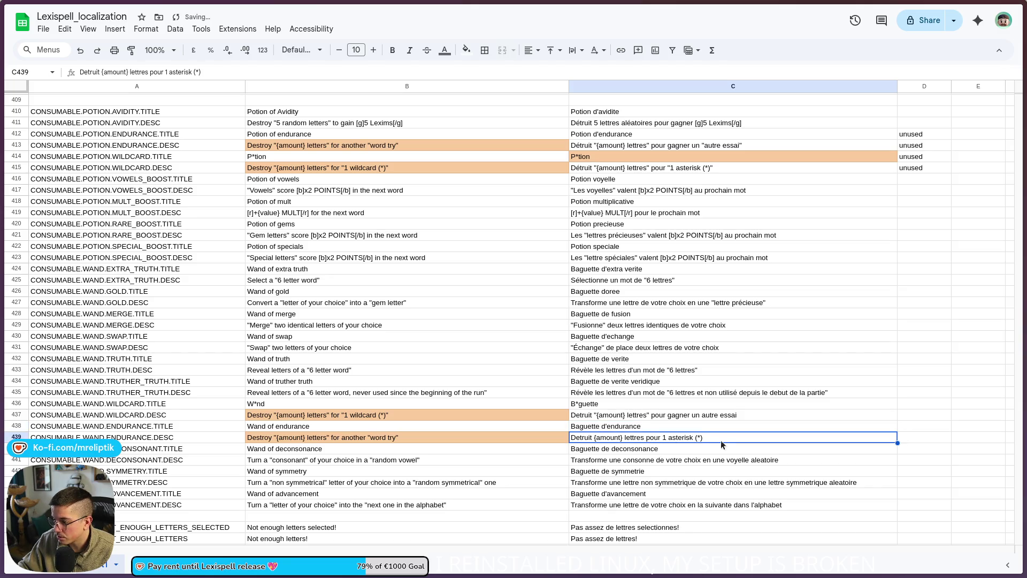
click(913, 415)
text(Detruit {amount} lettres pour 1 asterisk (*))
click(757, 419)
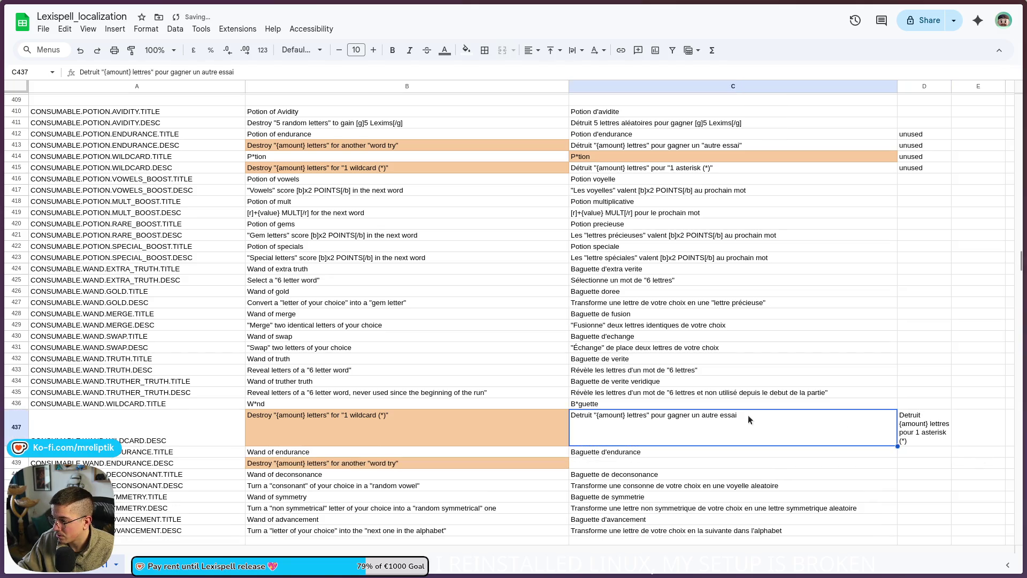
key(ctrl+x)
click(616, 465)
key(ctrl+v)
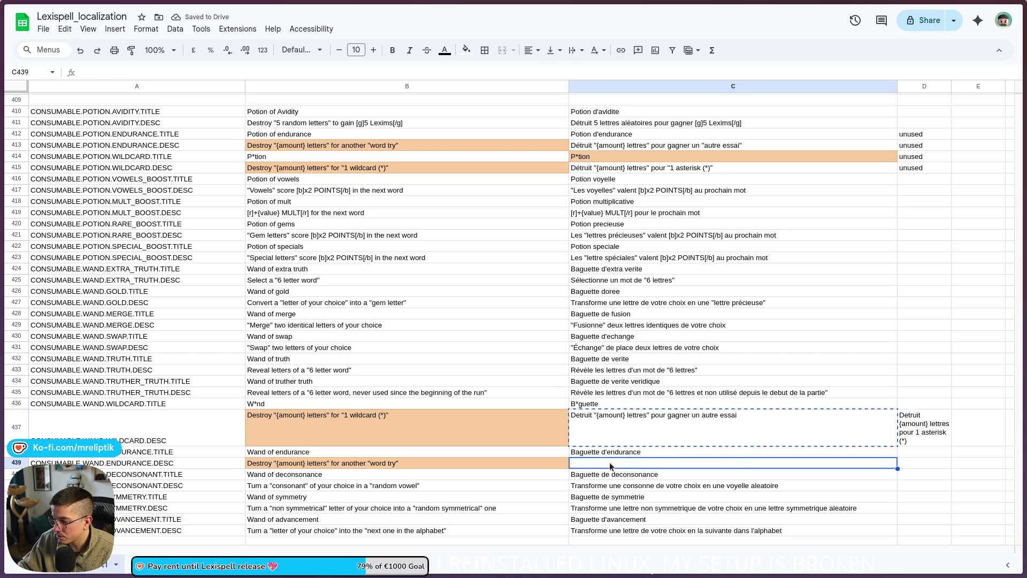
click(920, 433)
click(800, 441)
key(ctrl+z)
- Put quotes around "autre essai" in the C439 description
double_click(592, 436)
click(626, 441)
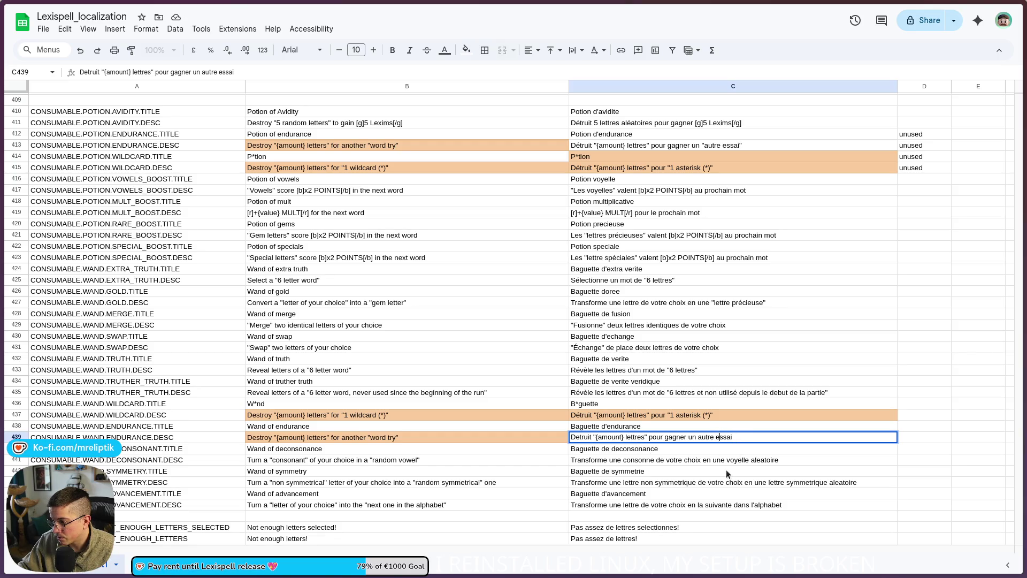
click(699, 437)
text(")
key(Return)
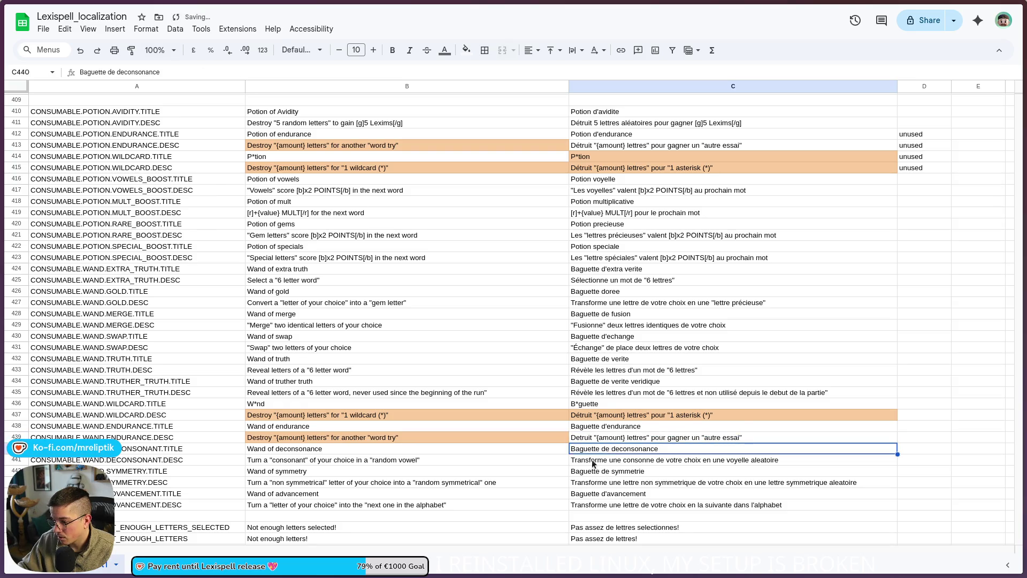
- In C441, quote the word consonne and correct aleatoire to aléatoire
click(628, 464)
double_click(628, 463)
key(ctrl+a)
click(622, 460)
text(")
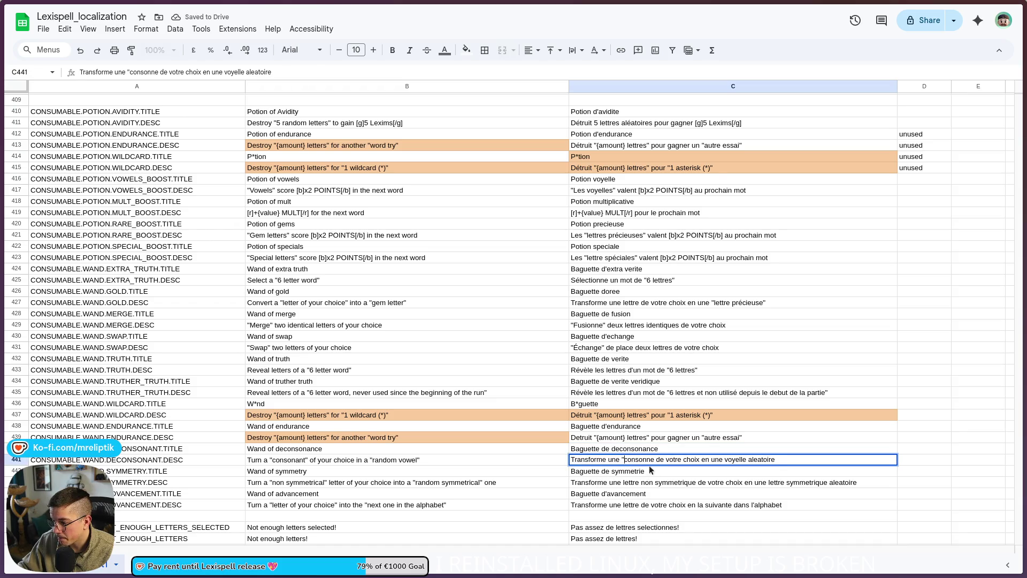
click(654, 462)
text(")
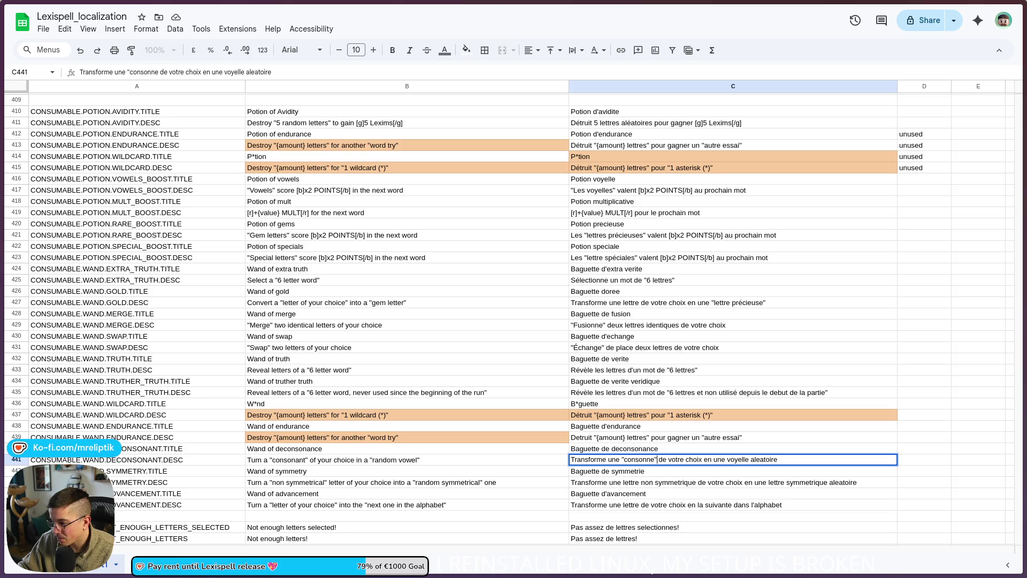
text(")
click(763, 460)
key(BackSpace)
text(é)
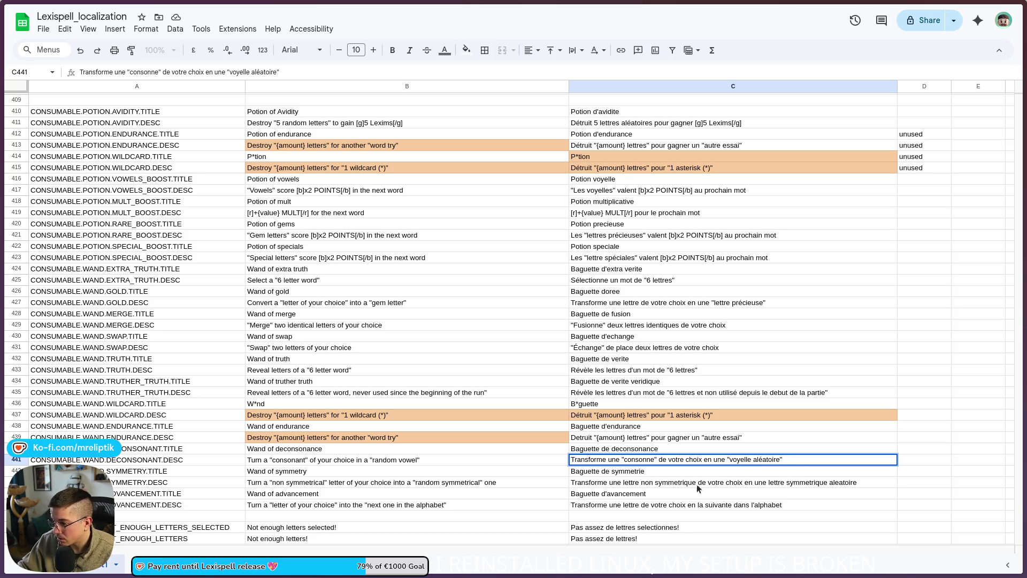
click(702, 485)
- Correct Detruit to Détruit in the C439 description
double_click(579, 437)
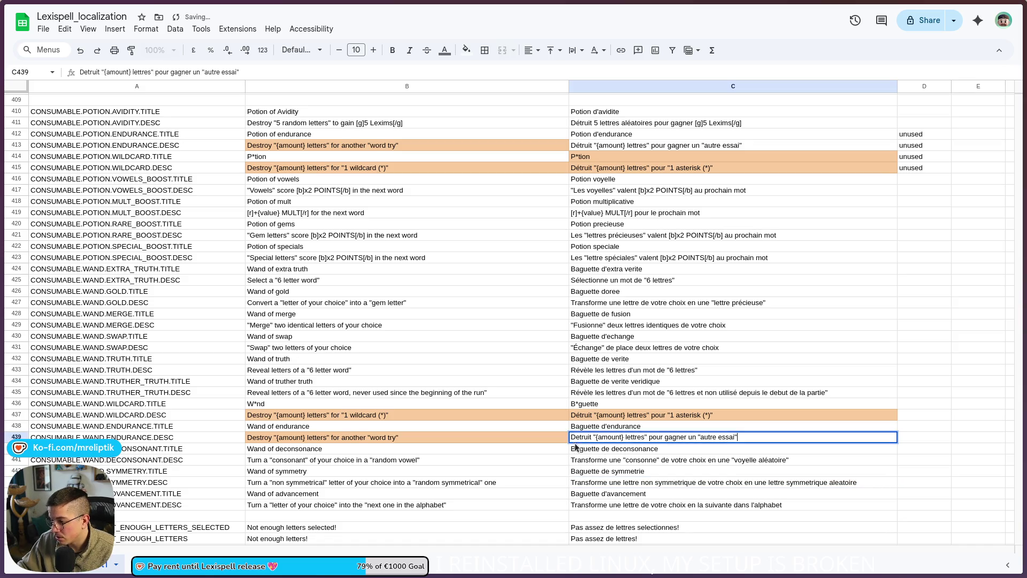
key(BackSpace)
text(é)
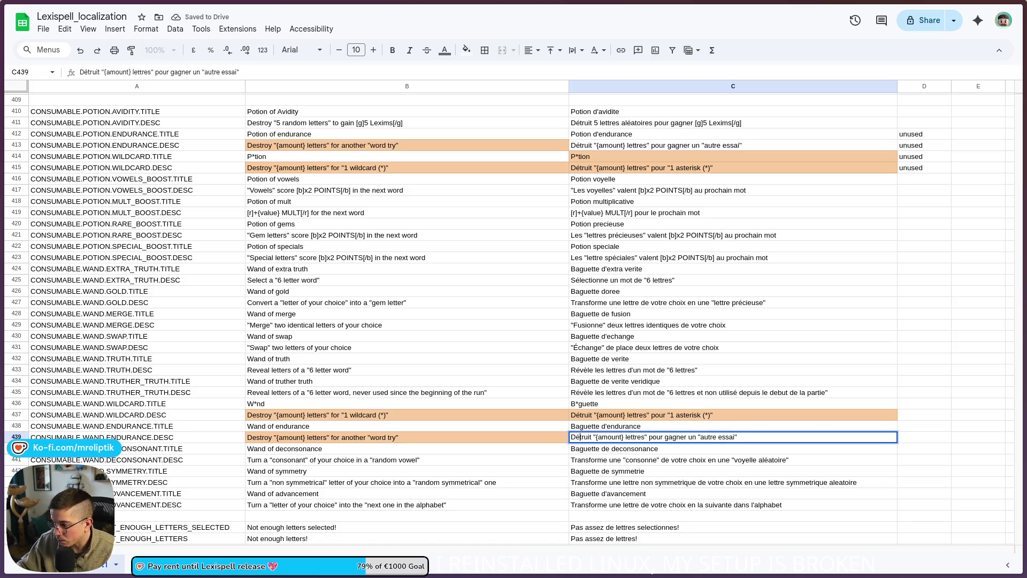
click(589, 461)
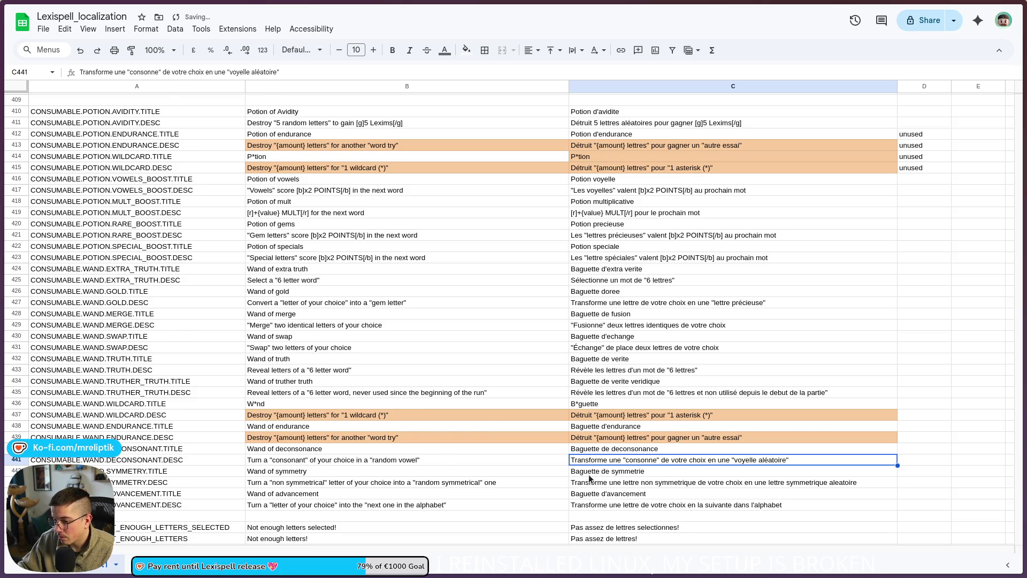
- In C443, quote "lettre non symétrique" and accent symétrique
scroll(590, 478, down, 2)
click(620, 436)
key(Return)
click(622, 434)
text(")
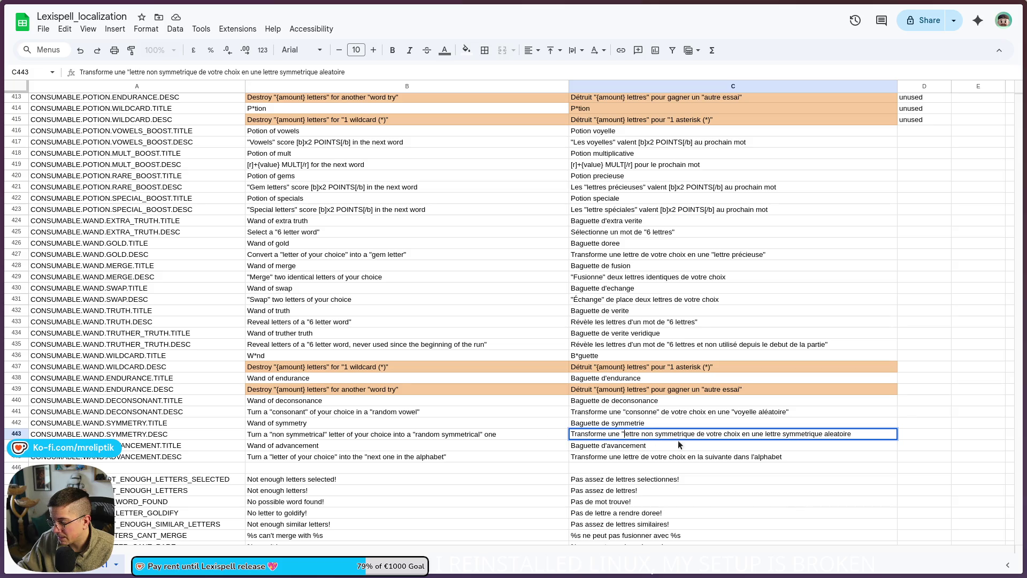
click(695, 434)
text(")
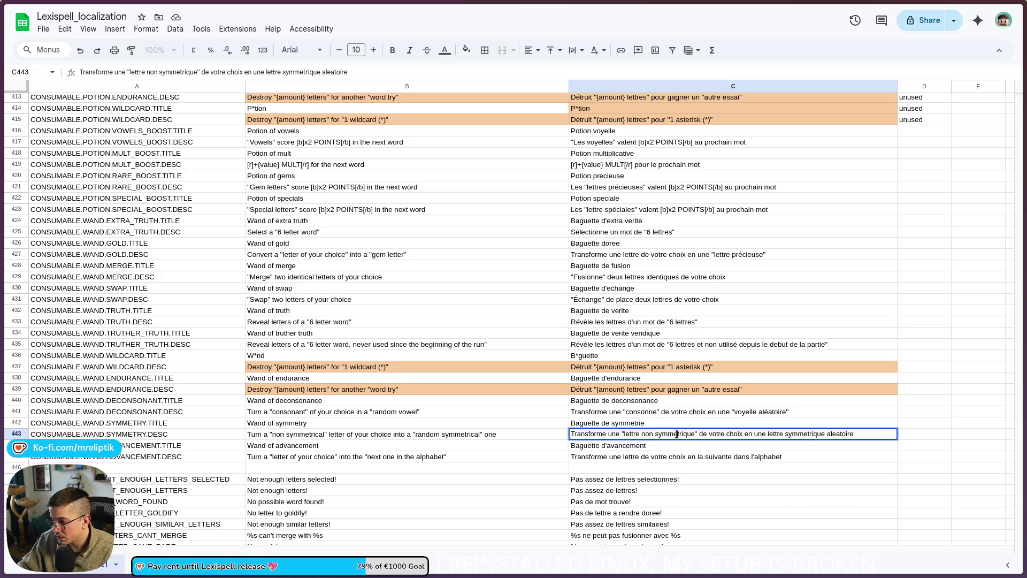
key(BackSpace)
text(é)
- Quote "lettre symétrique aléatoire" in C443, adding its accents, and commit the cell
text(")
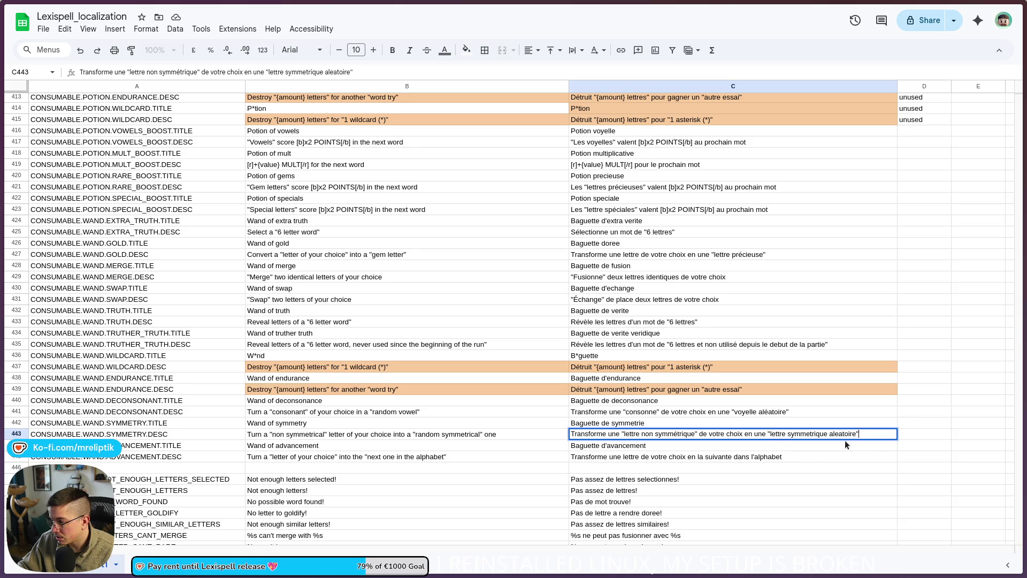
key(BackSpace)
text(é)
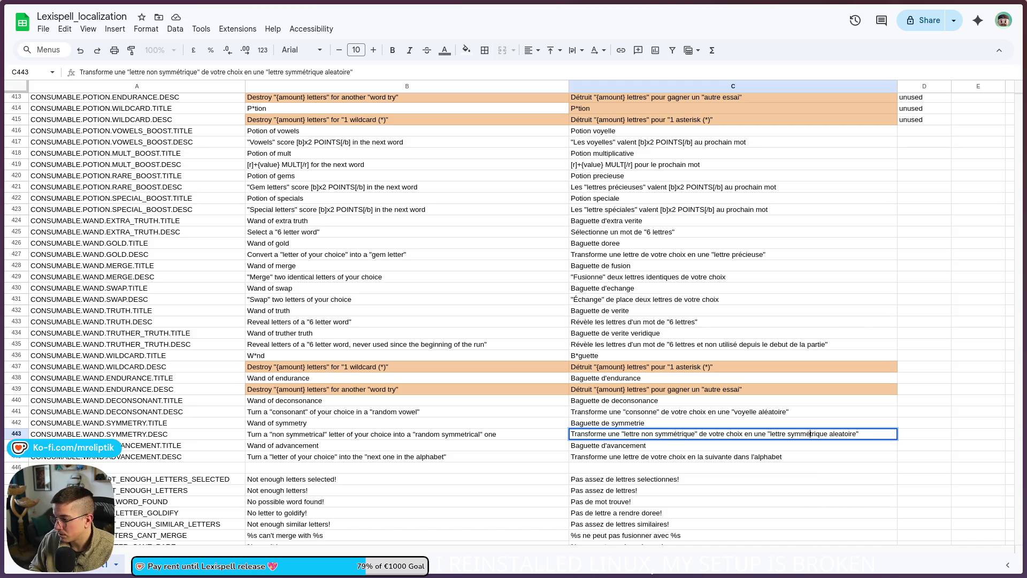
click(833, 434)
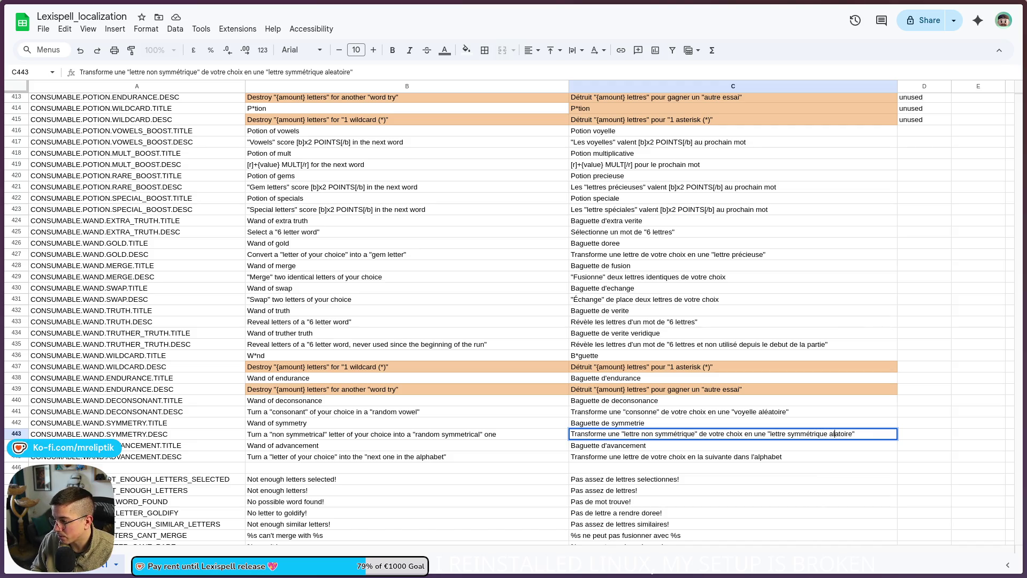
key(Delete)
text(é)
key(Return)
- Quote "lettre de votre choix" and "suivante dans l'alphabet" in C445
scroll(596, 451, down, 2)
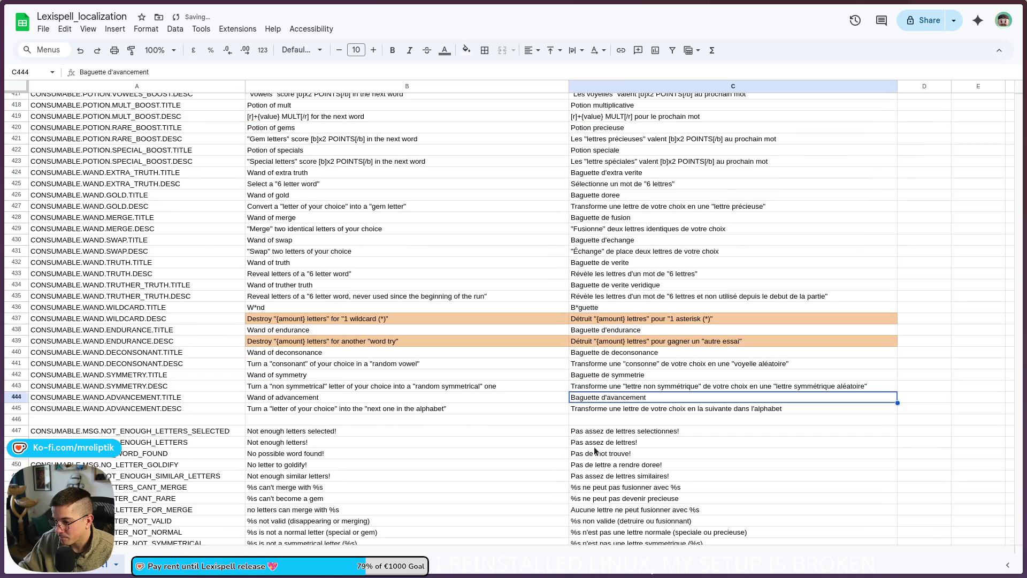
double_click(621, 408)
click(623, 408)
text(")
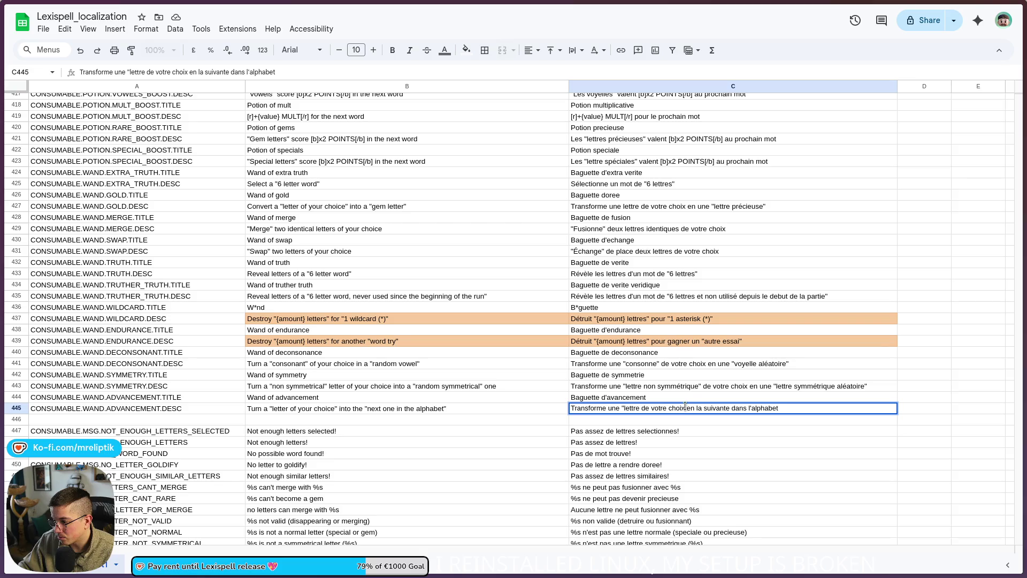
text(")
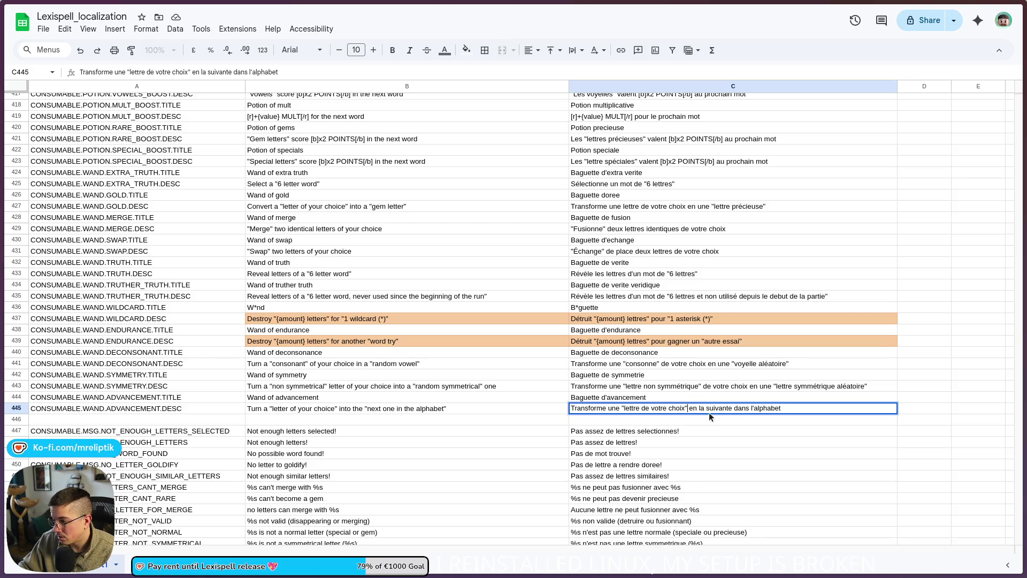
text(")
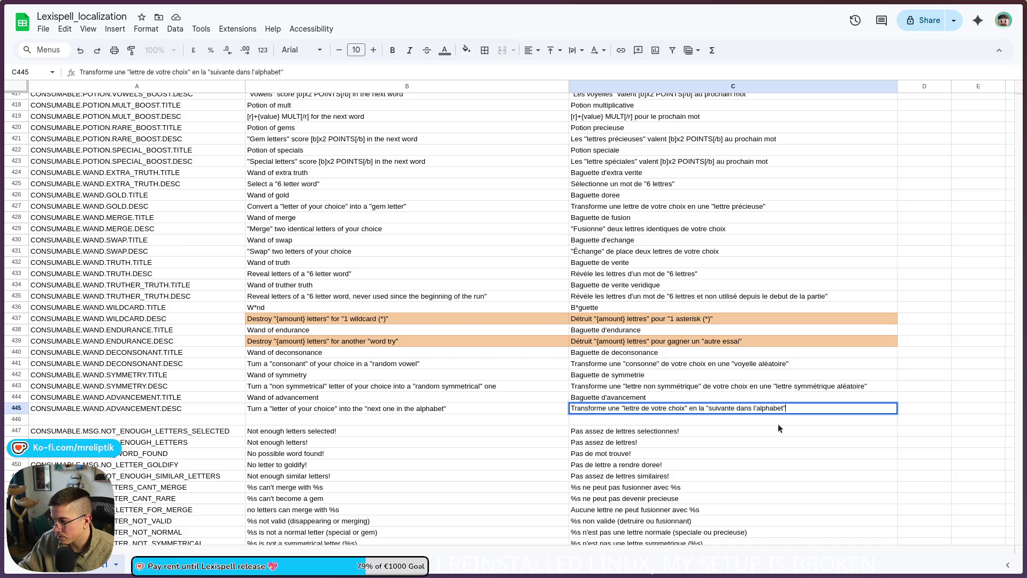
key(Return)
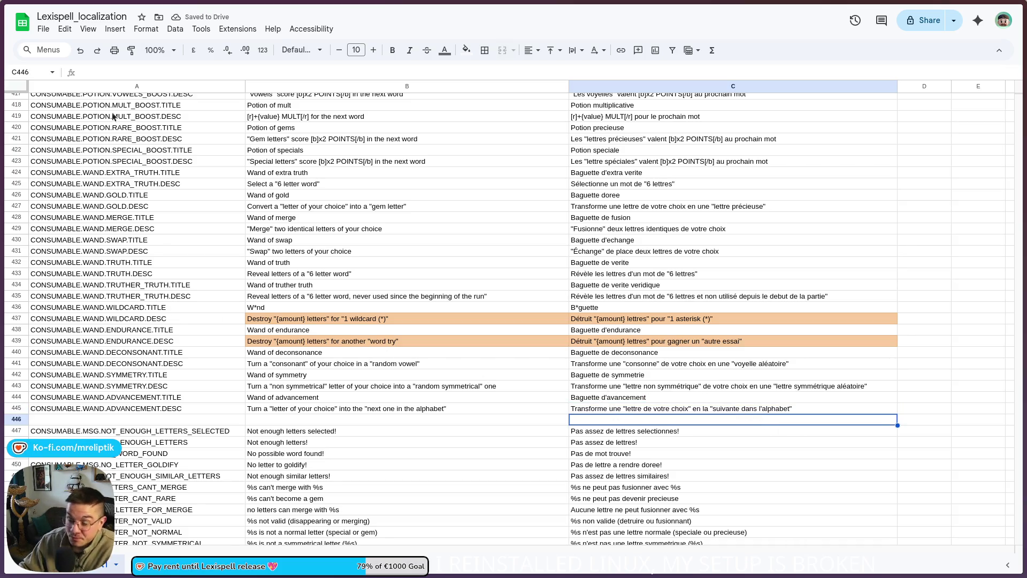
- Download the sheet as a Comma-separated values (.csv) file and switch to VS Code
click(43, 29)
mouse_move(128, 162)
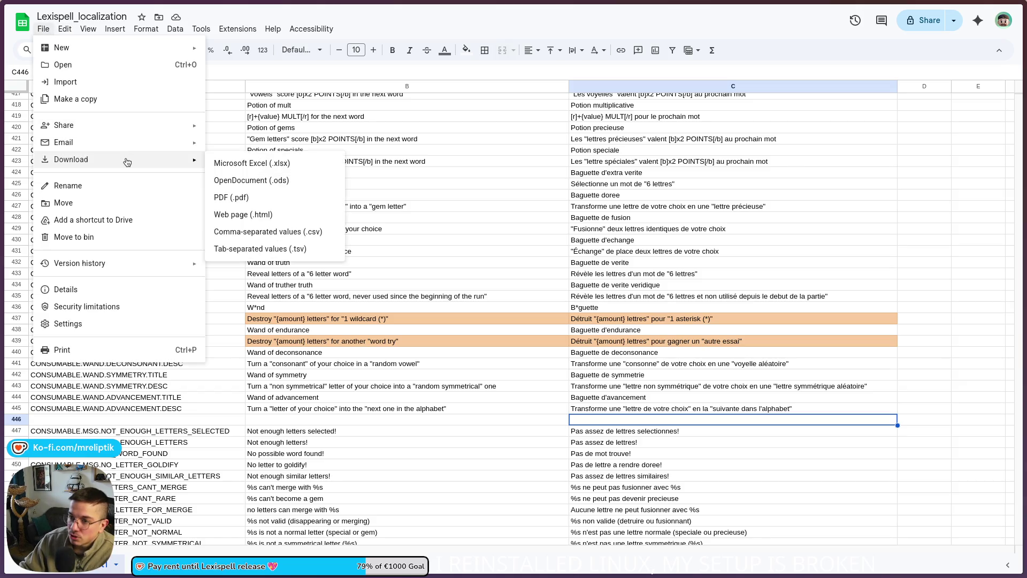
click(285, 231)
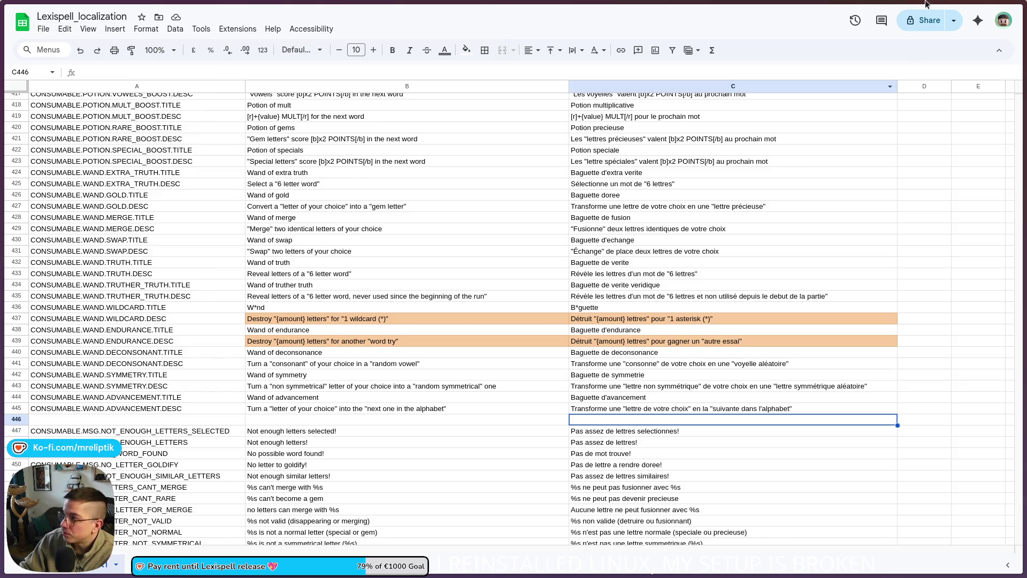
click(987, 10)
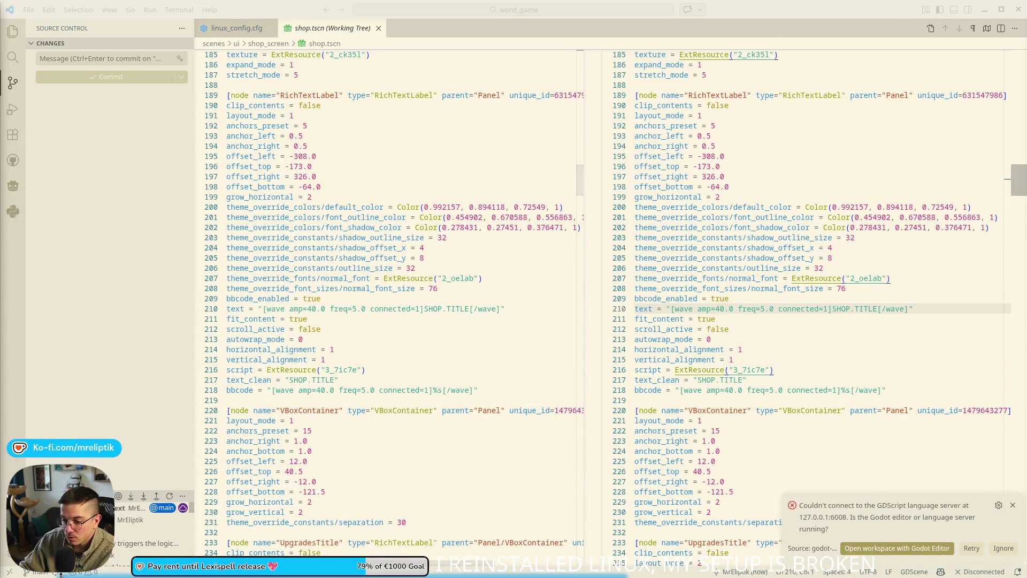
- Bring the Godot editor window forward from the taskbar
mouse_move(60, 576)
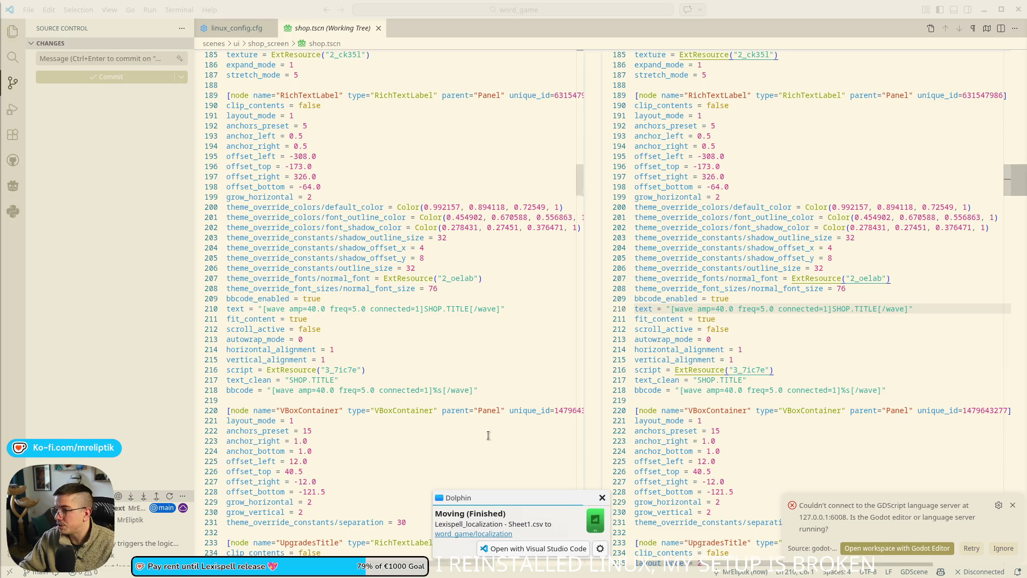
click(210, 565)
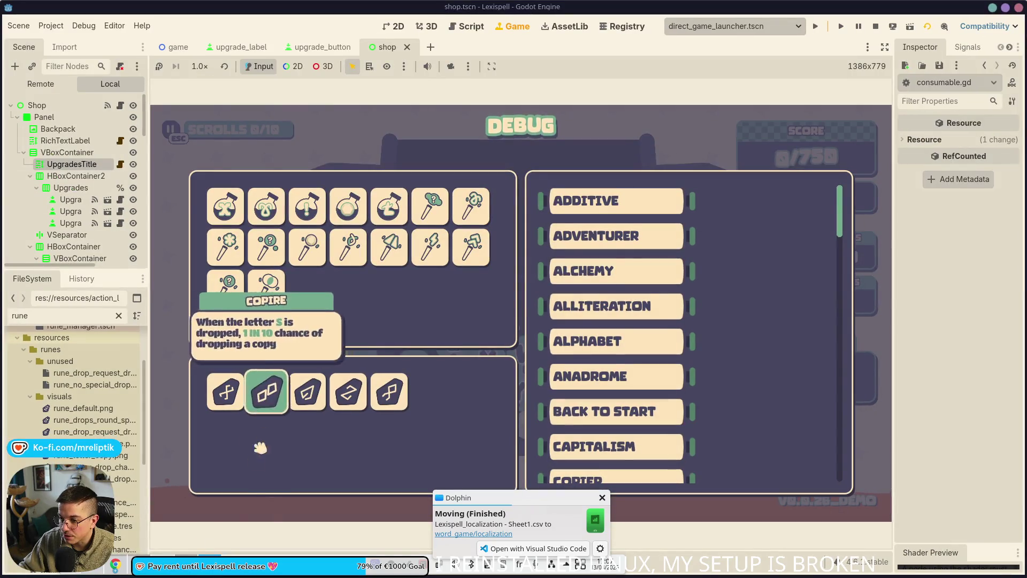
- Stop the running game and relaunch it with F5 from the shop scene
click(876, 26)
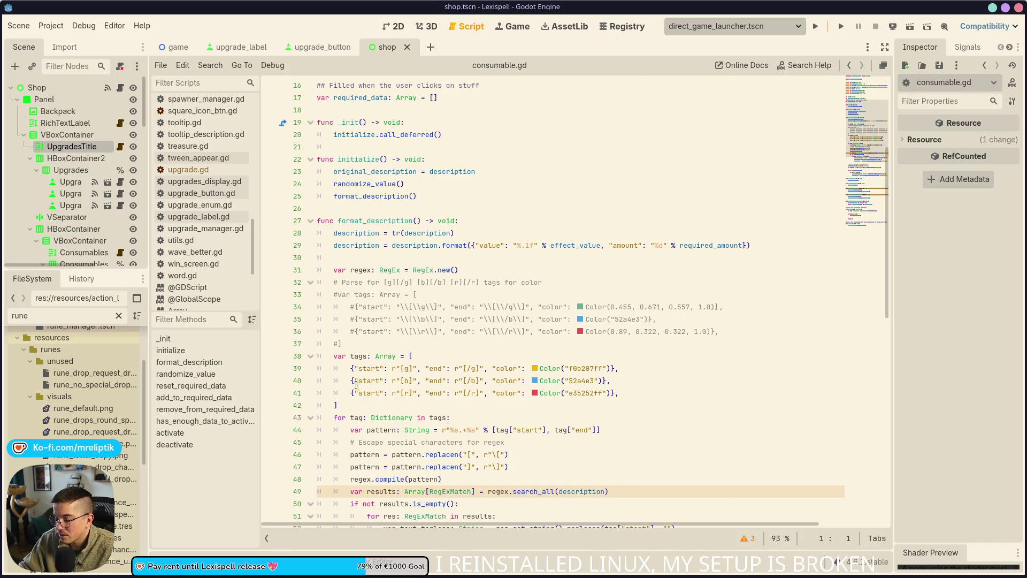
click(320, 51)
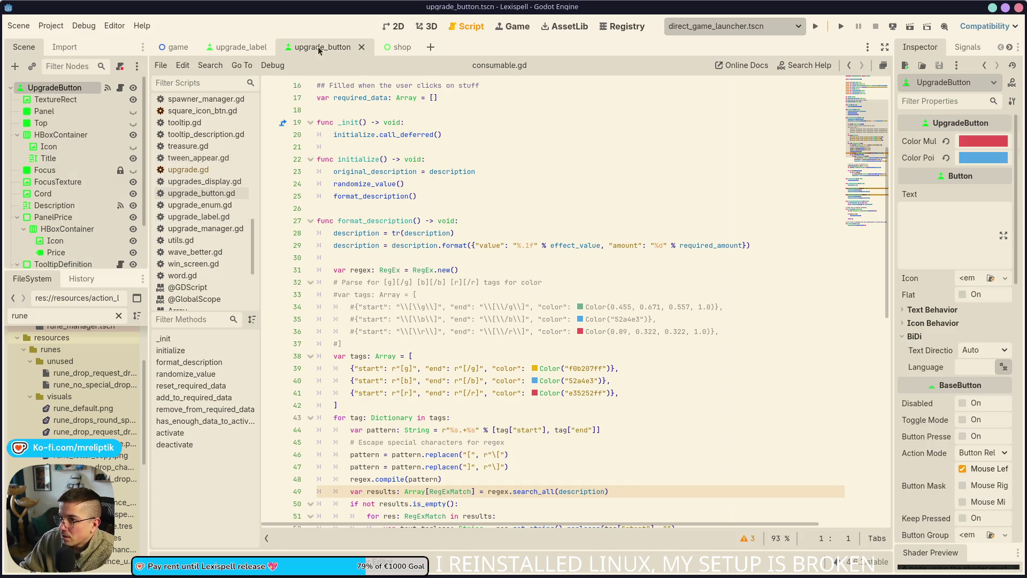
click(386, 49)
key(F5)
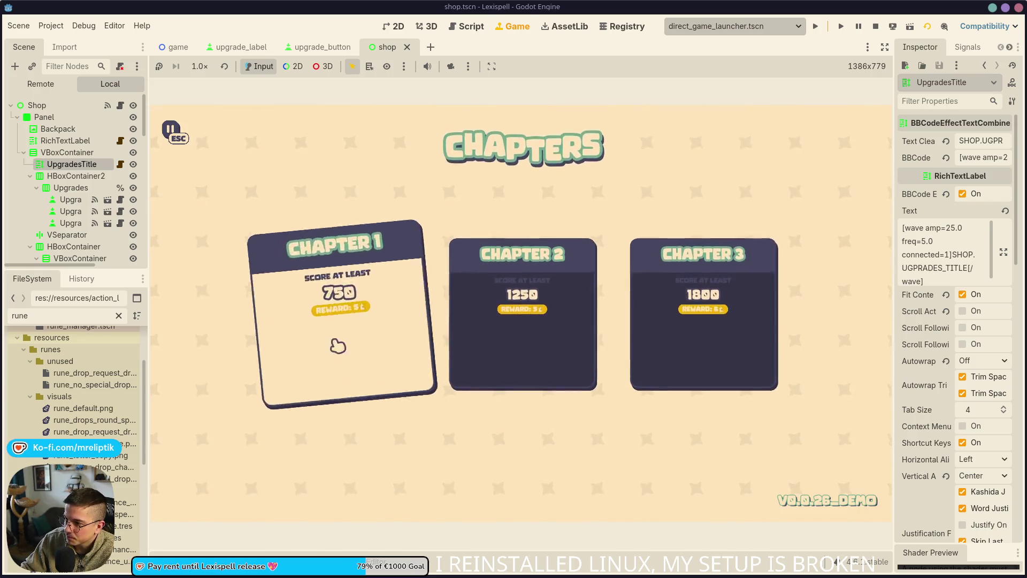
- Start the first chapter, open the F1 debug overlay to review upgrades, then stop the game
click(337, 344)
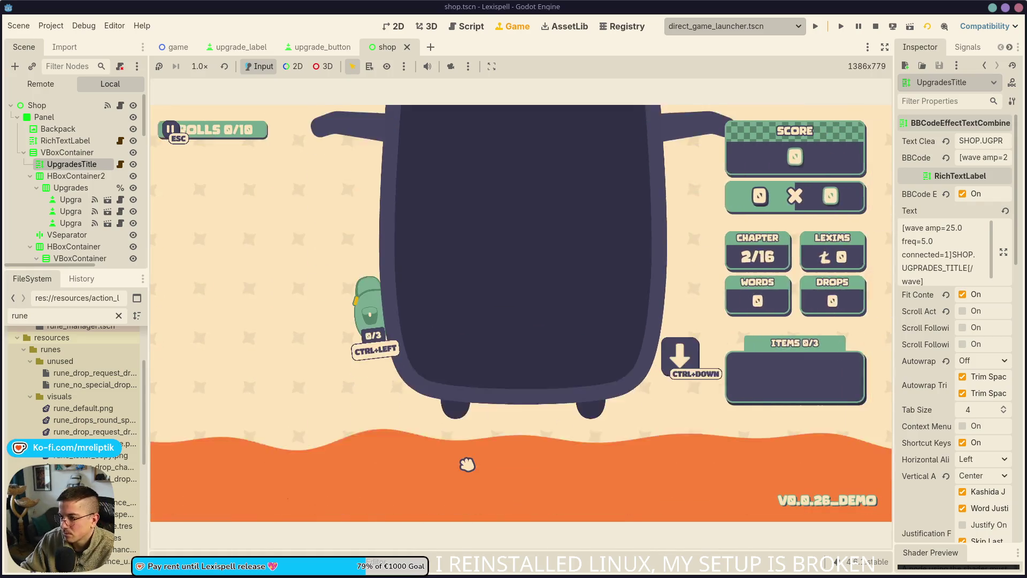
key(grave)
key(grave)
key(F1)
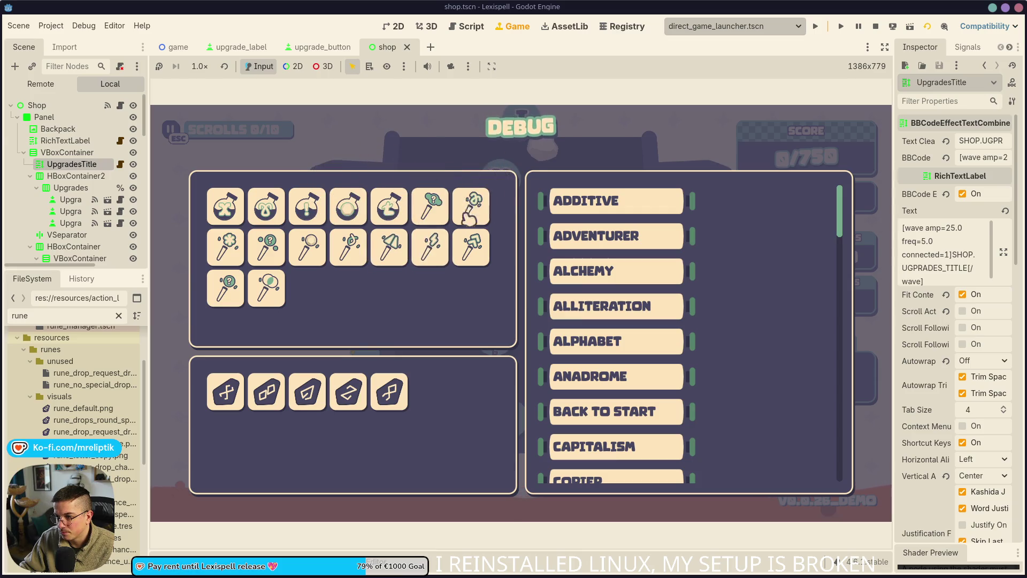
click(876, 26)
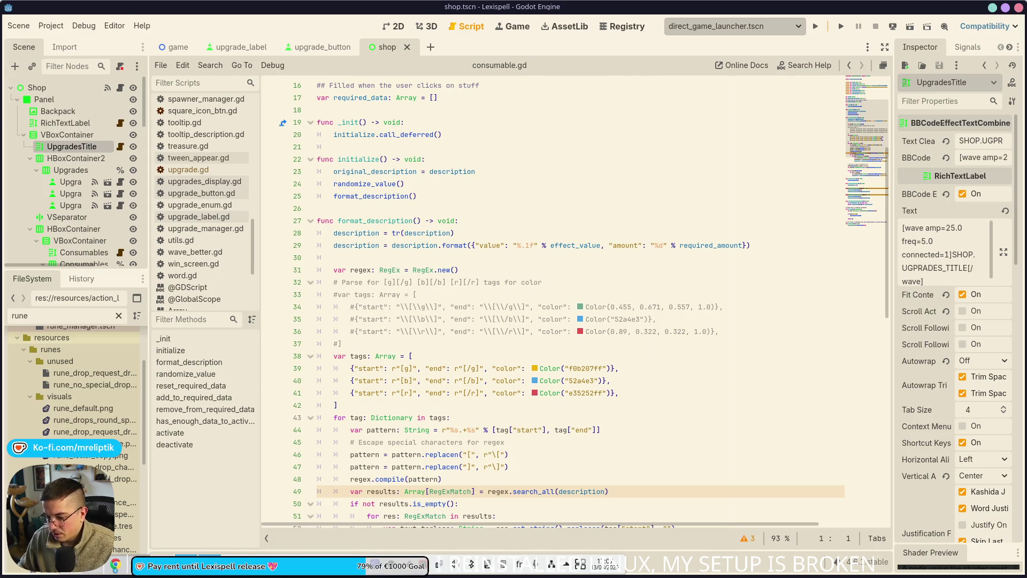
click(409, 572)
- Stage rune.gd, upgrade.gd and the three localization files
click(80, 152)
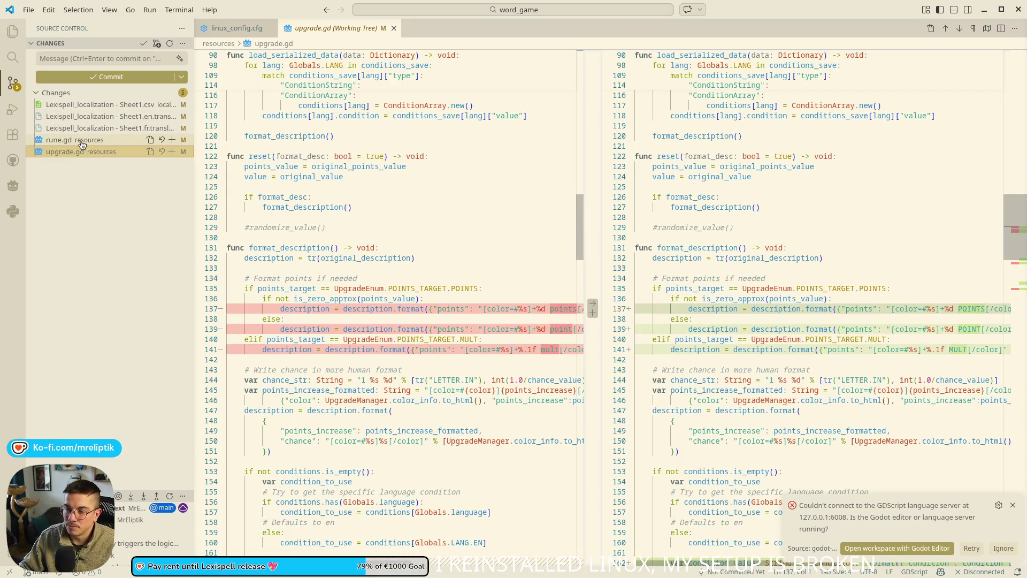
click(81, 140)
ctrl+click(80, 152)
drag(80, 140, 73, 116)
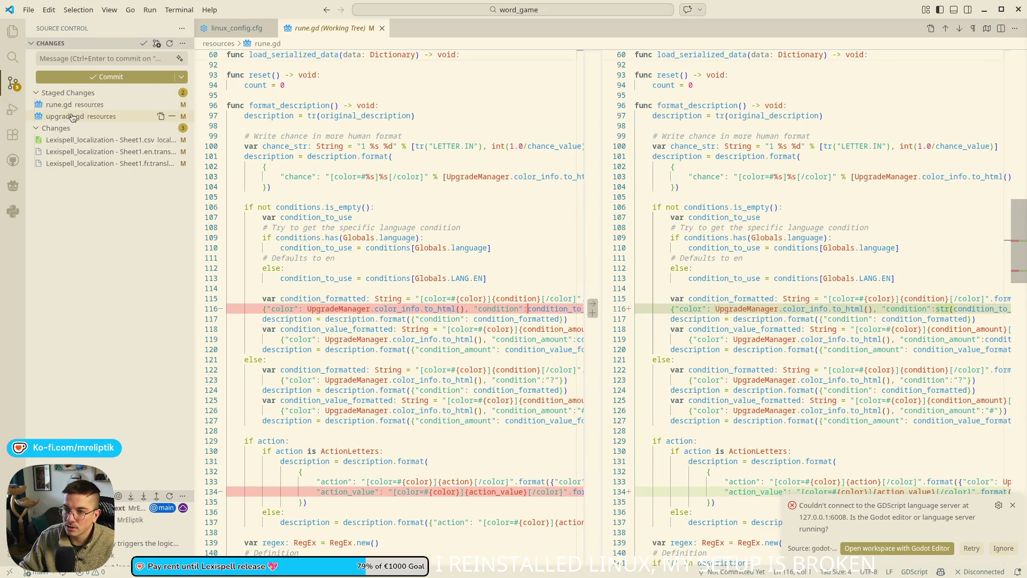
click(80, 140)
shift+click(80, 164)
click(172, 152)
- Commit the staged changes with a "fix formatting" message and sync to the remote
click(70, 59)
text(fix )
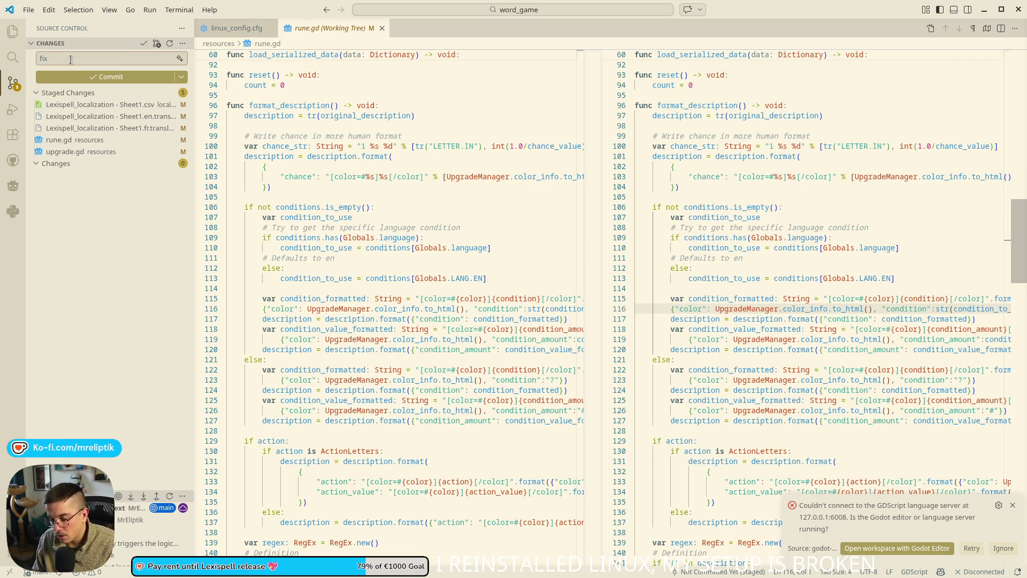
text(formatting)
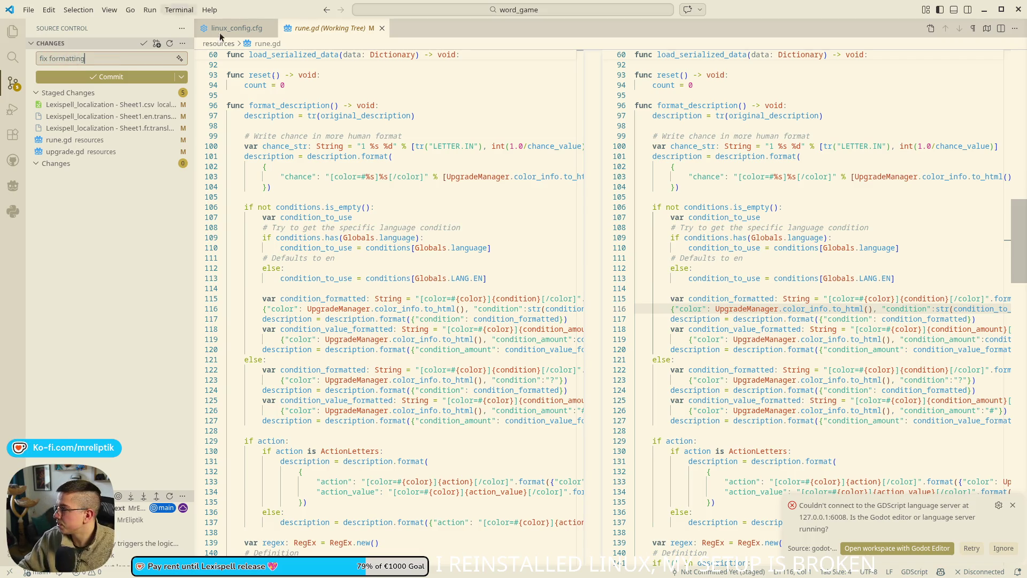
key(alt+Tab)
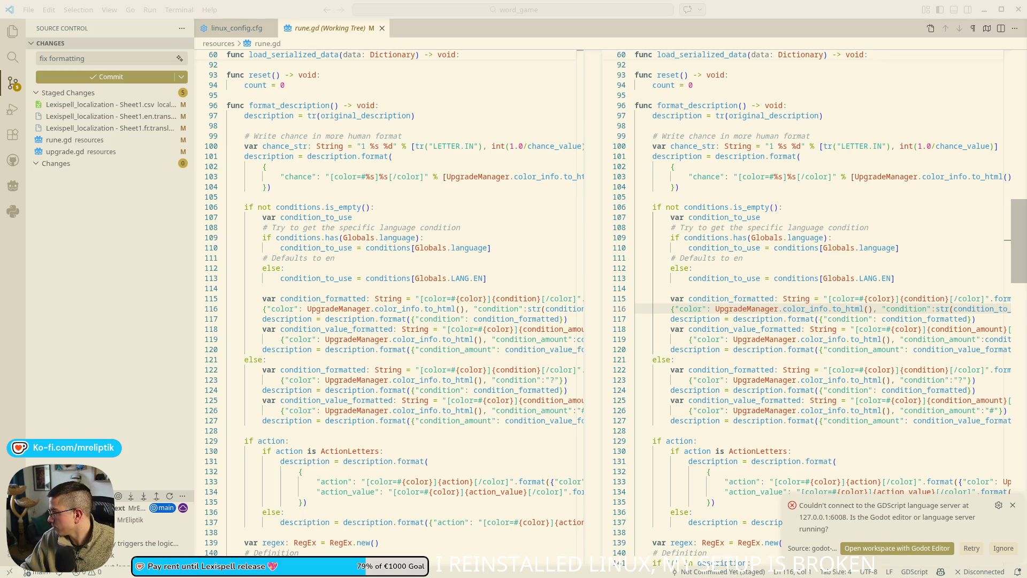
click(114, 60)
text(by putting condition a)
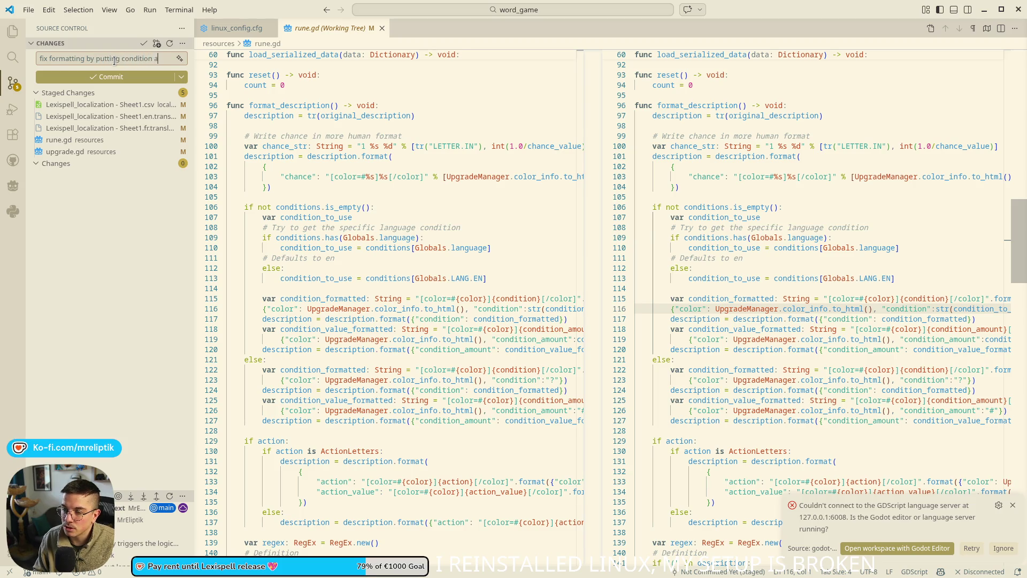
text(nd value to upper)
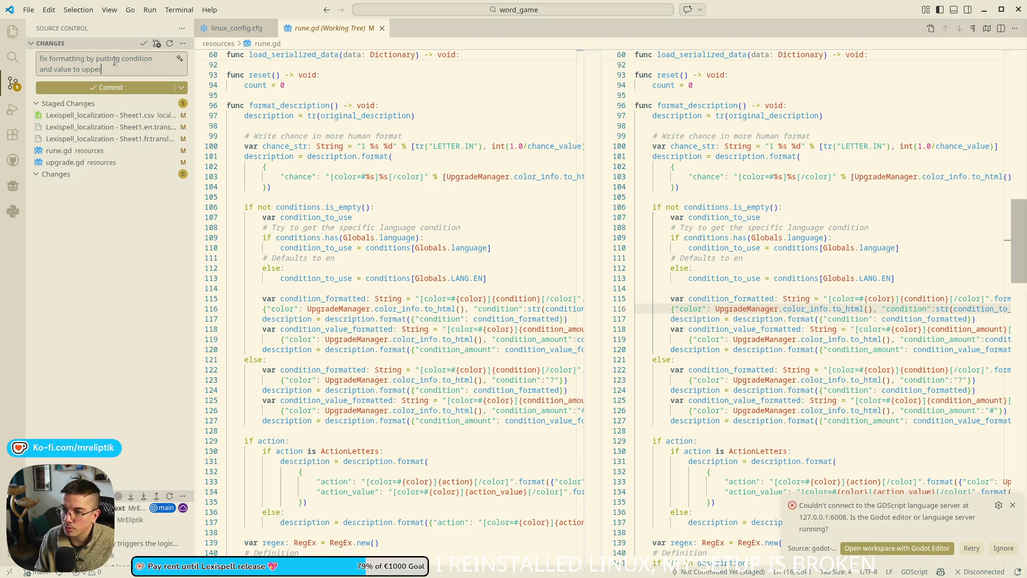
key(ctrl+Return)
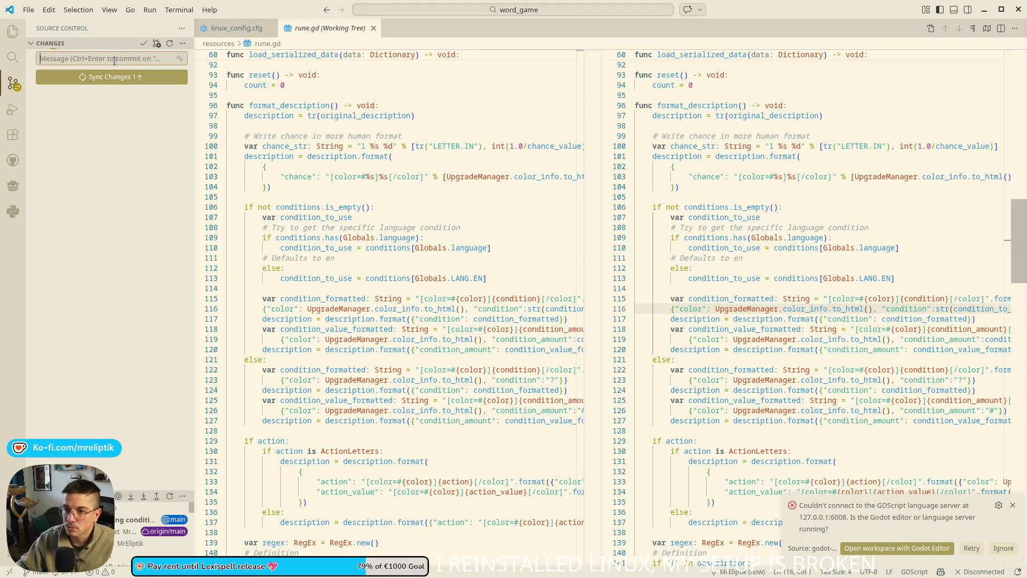
click(120, 77)
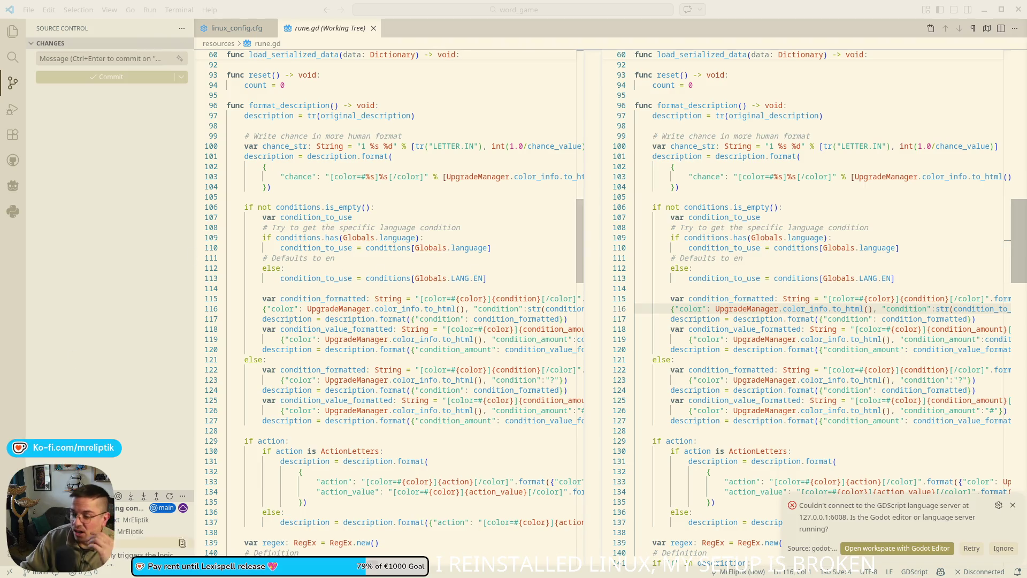
click(204, 576)
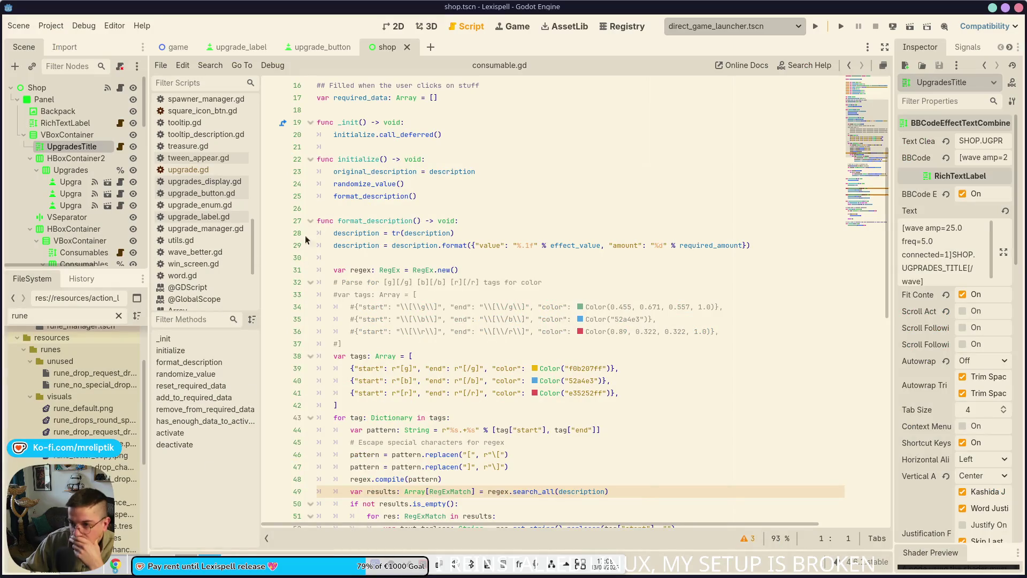
- Switch to the 2D workspace and review the game scene's layout
click(395, 26)
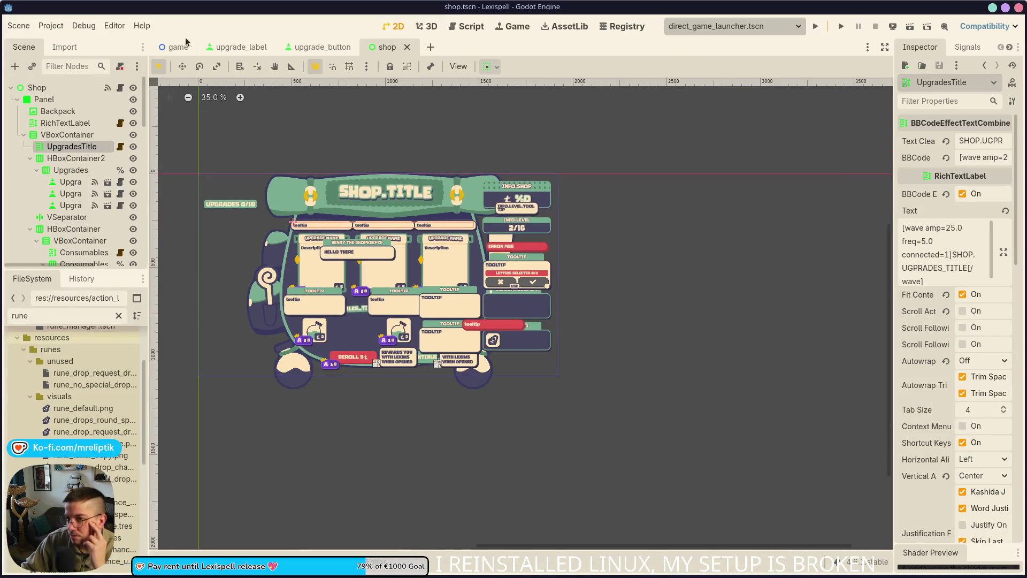
click(179, 47)
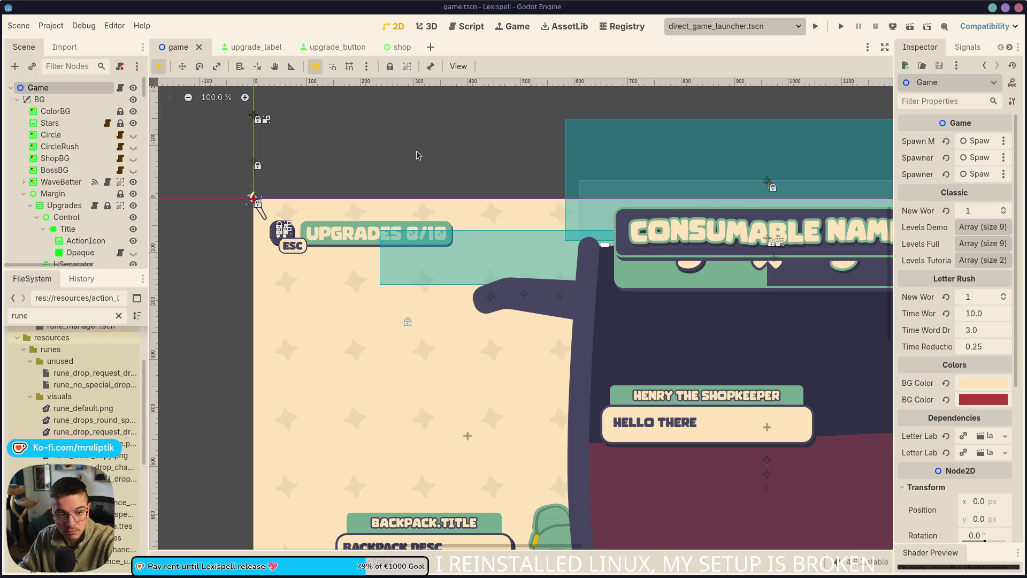
scroll(387, 374, down, 3)
scroll(381, 325, down, 3)
scroll(543, 362, down, 1)
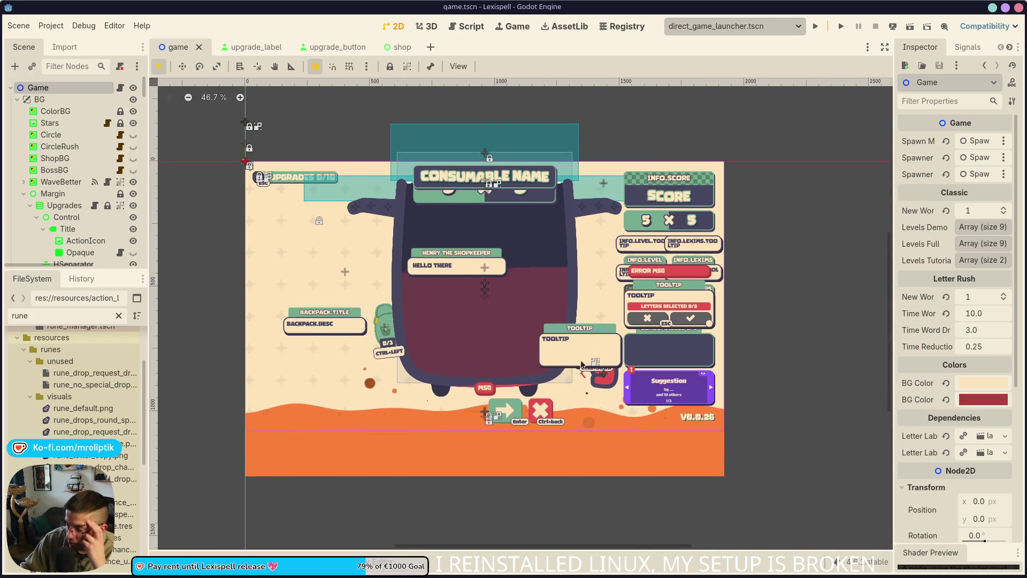
click(786, 252)
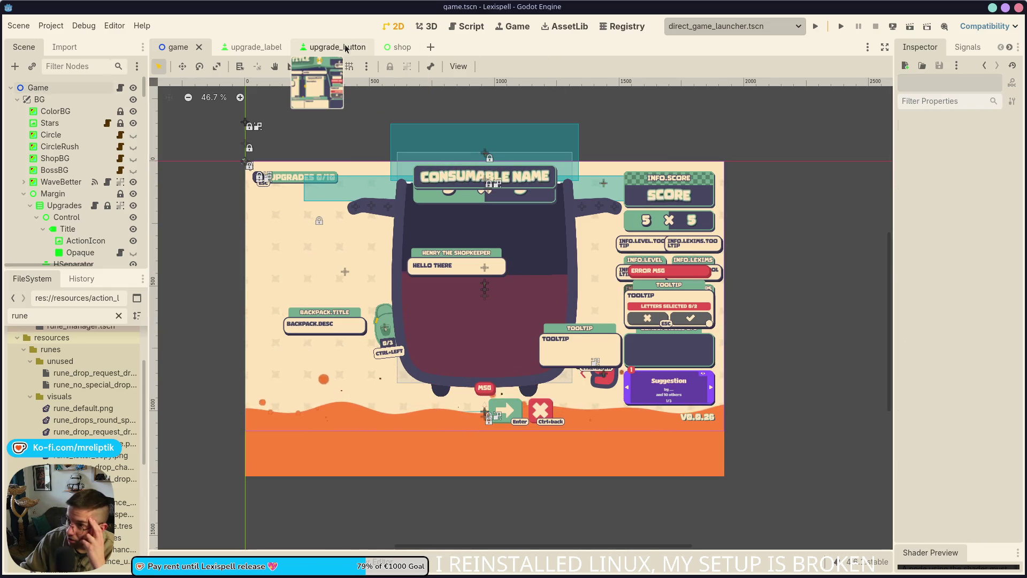
- Return to the shop scene, briefly visiting VS Code before coming back to Godot
click(403, 47)
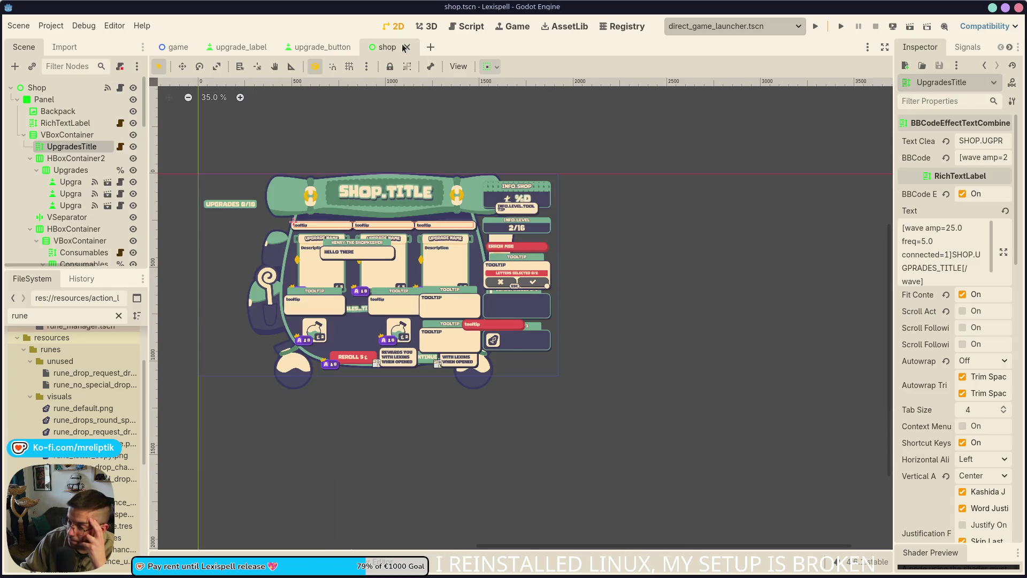
mouse_move(355, 576)
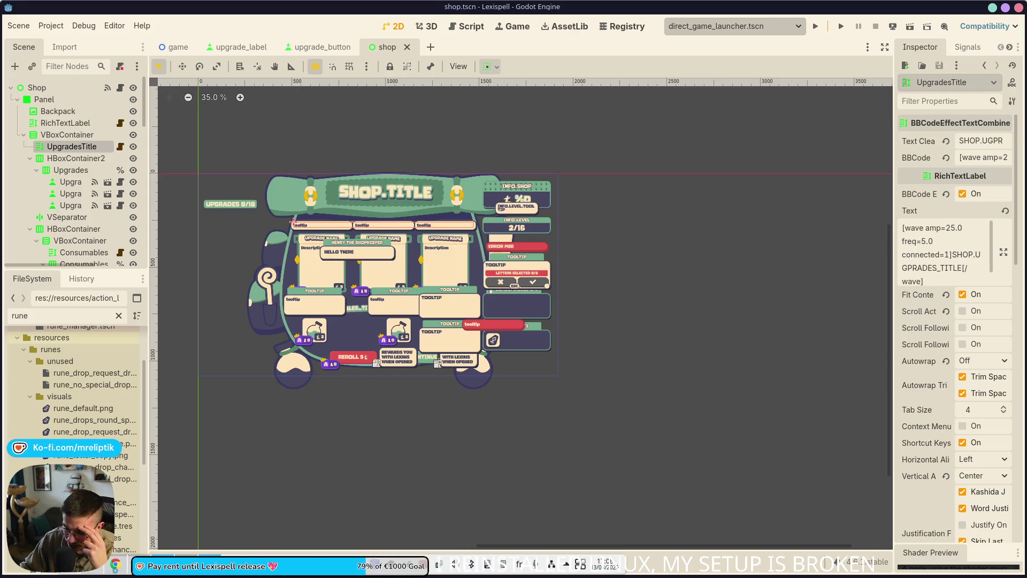
mouse_move(196, 568)
click(203, 505)
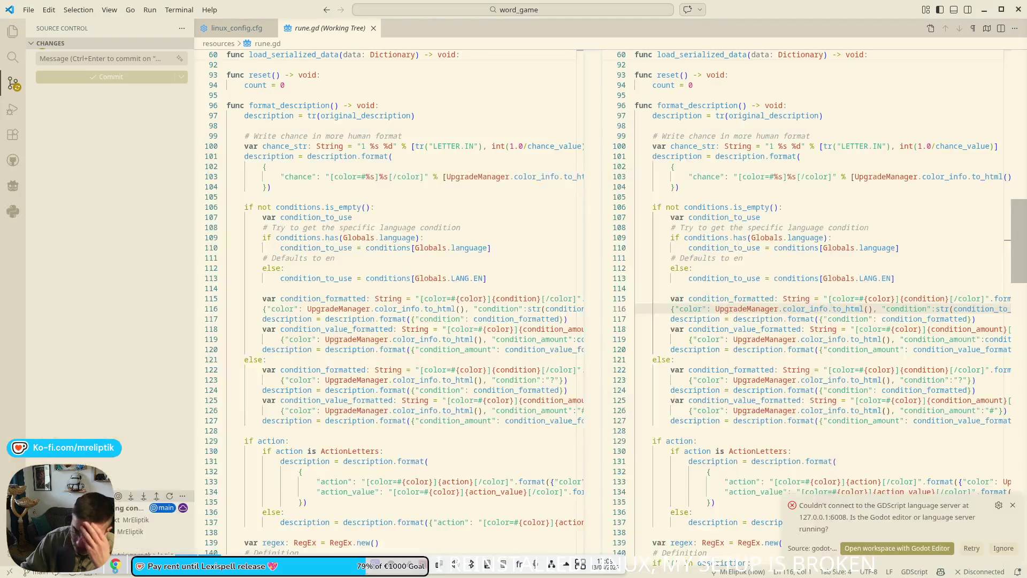
key(alt+Tab)
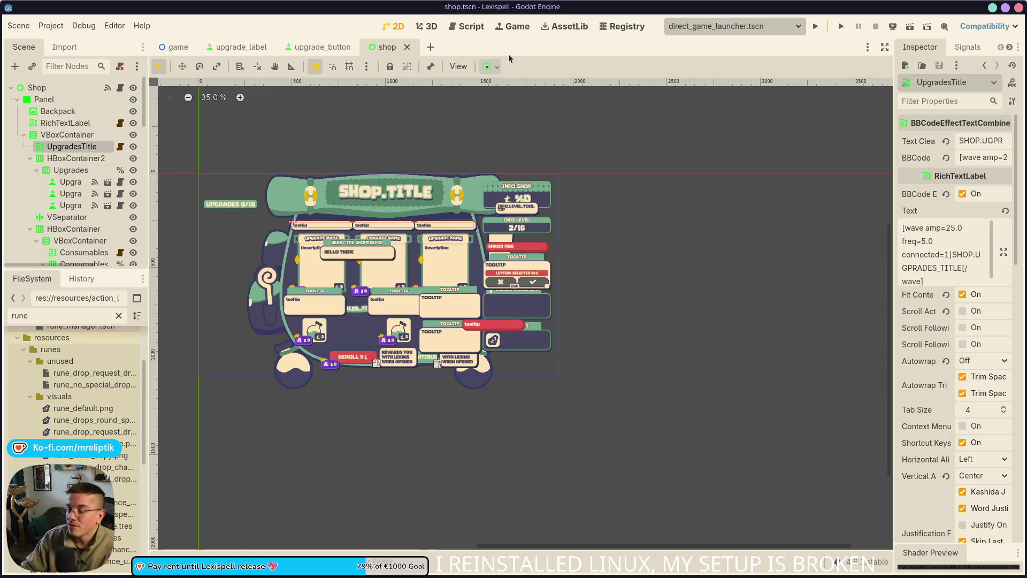
key(ctrl+shift+o)
- Open pause.tscn through the quick scene search and look over its layout
text(pause)
key(Return)
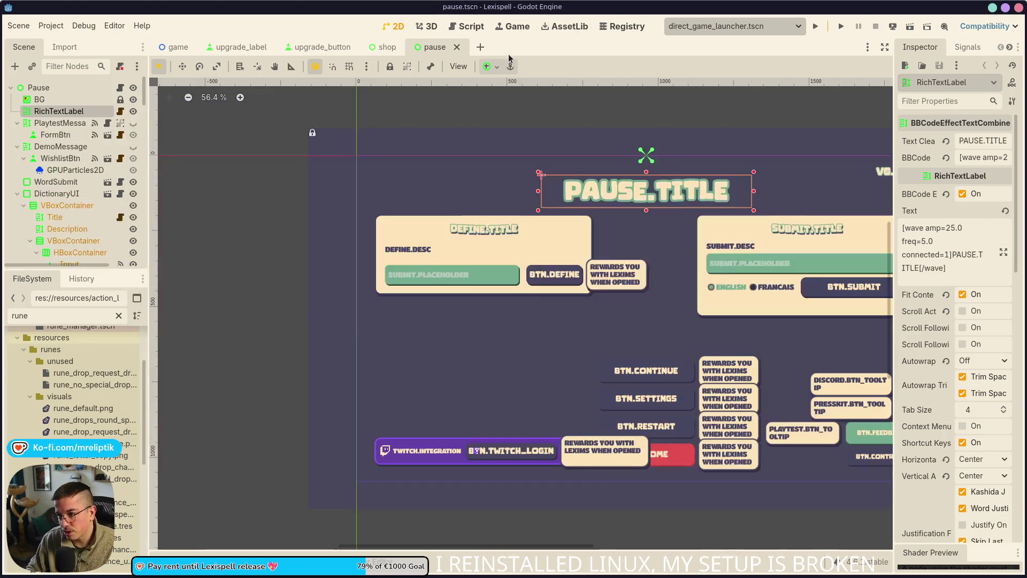
scroll(44, 225, down, 15)
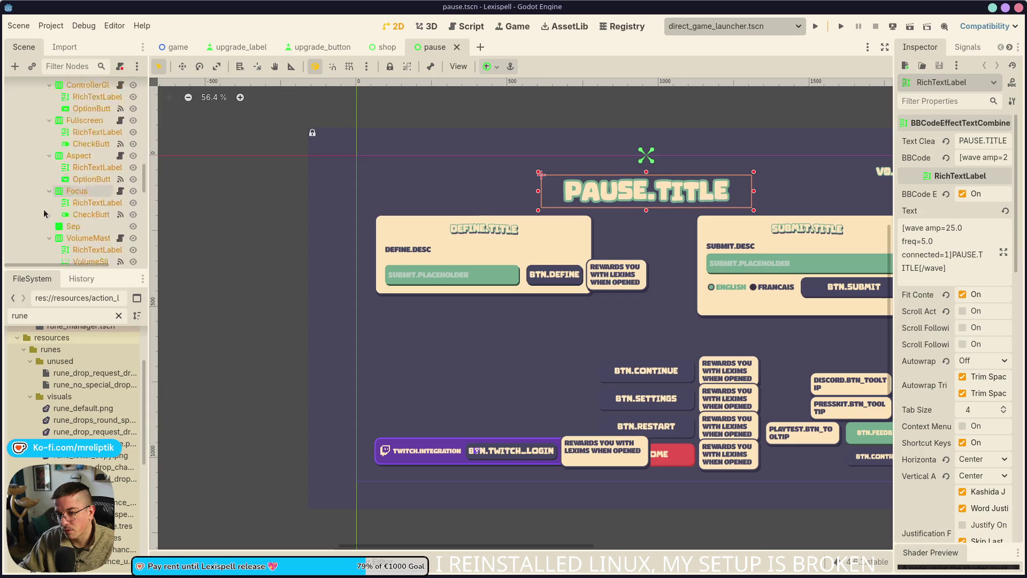
scroll(44, 224, down, 10)
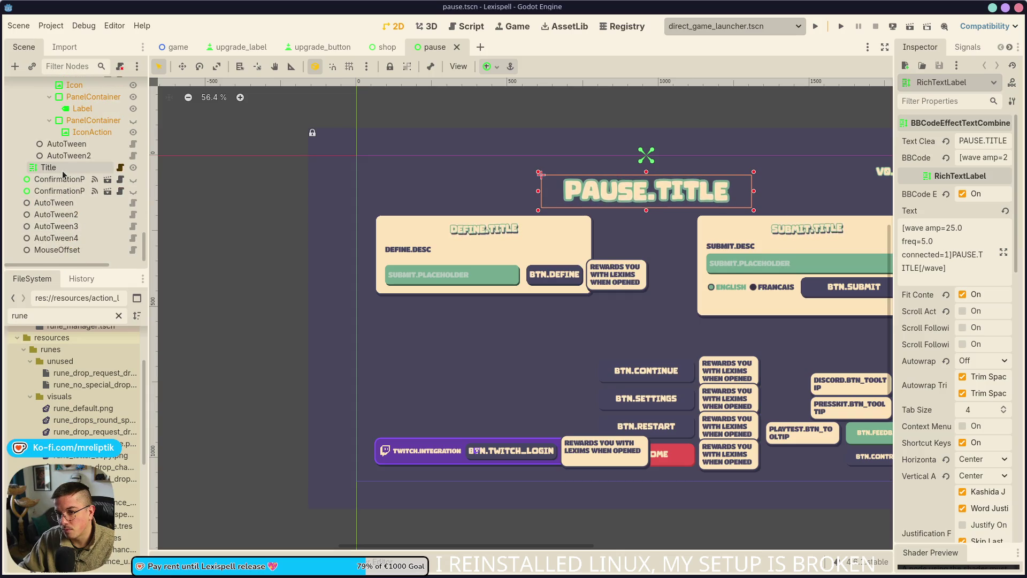
scroll(204, 218, down, 5)
scroll(375, 281, up, 3)
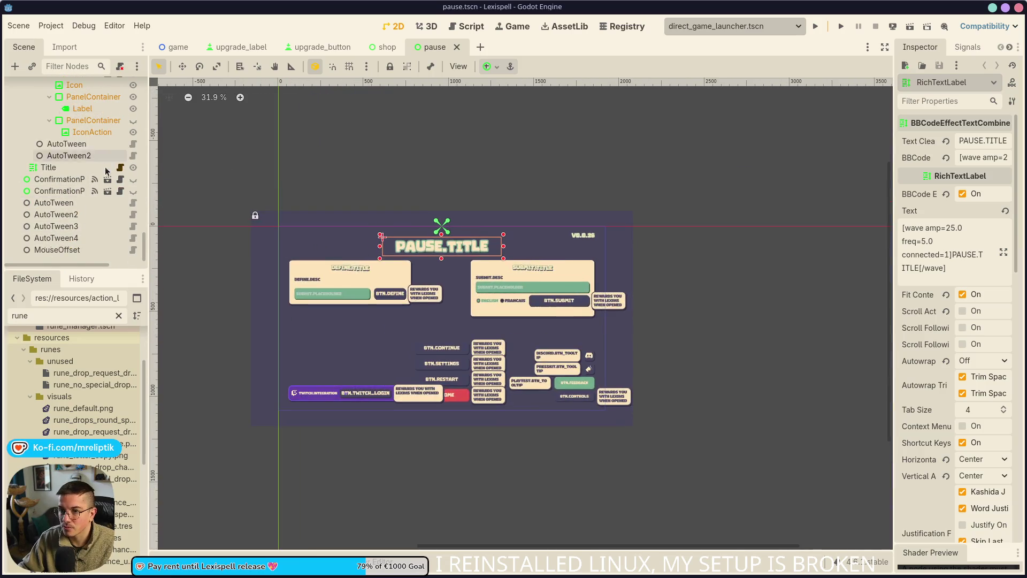
scroll(84, 173, up, 5)
scroll(84, 173, up, 10)
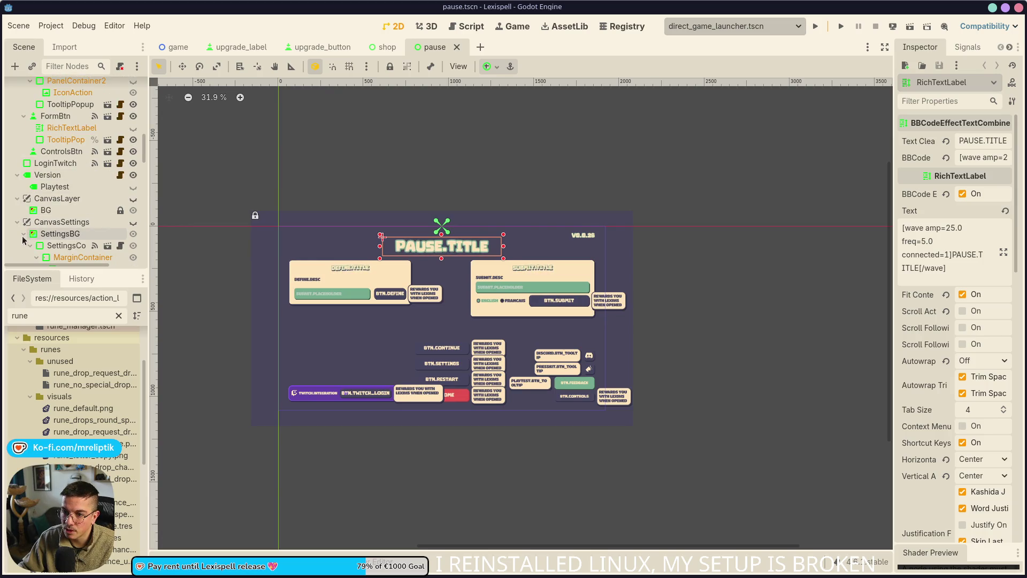
scroll(44, 190, up, 10)
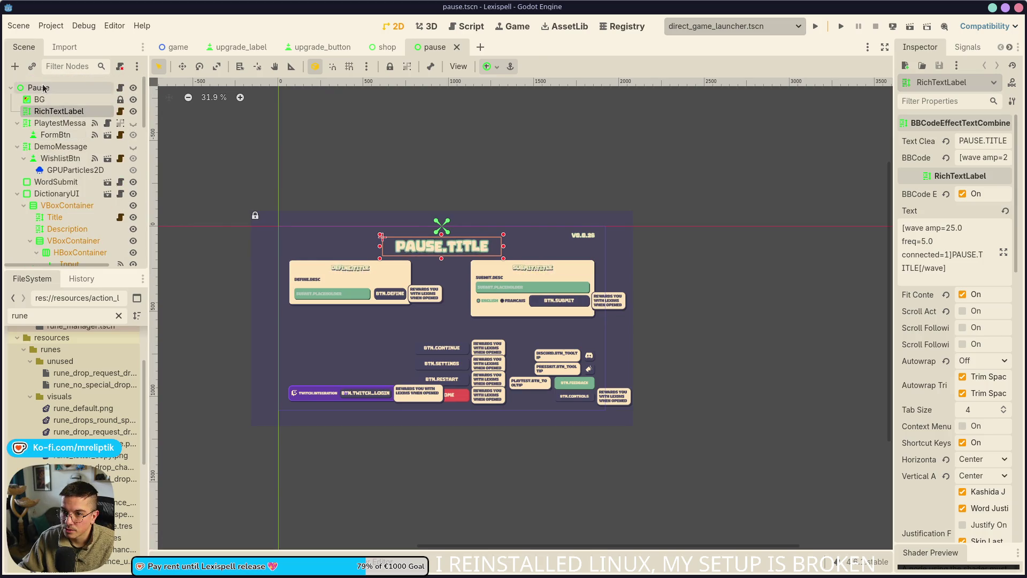
- Add an OnscreenKeyboard child node under the root Pause node and save the scene
right_click(43, 88)
click(75, 124)
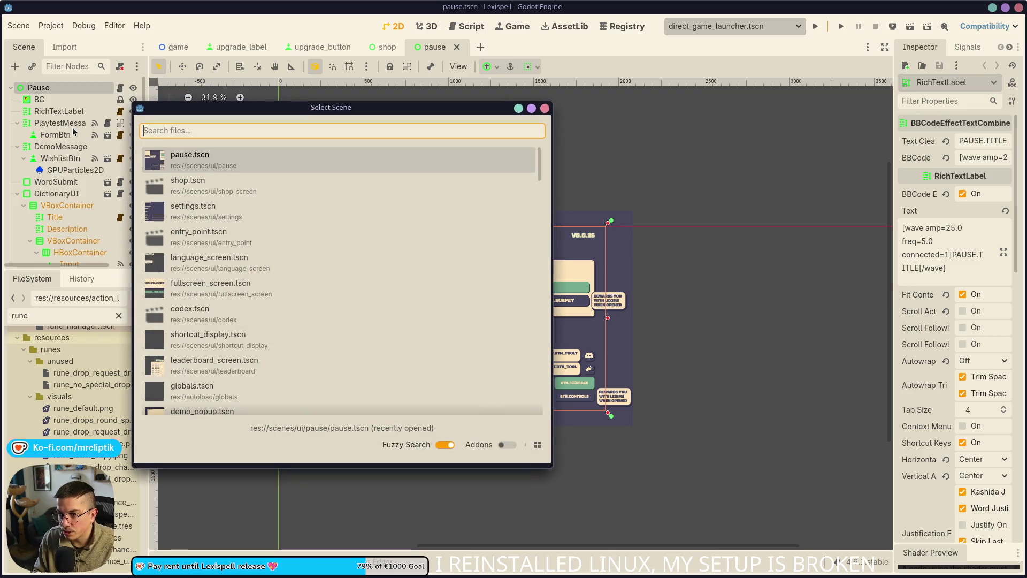
key(Escape)
key(ctrl+a)
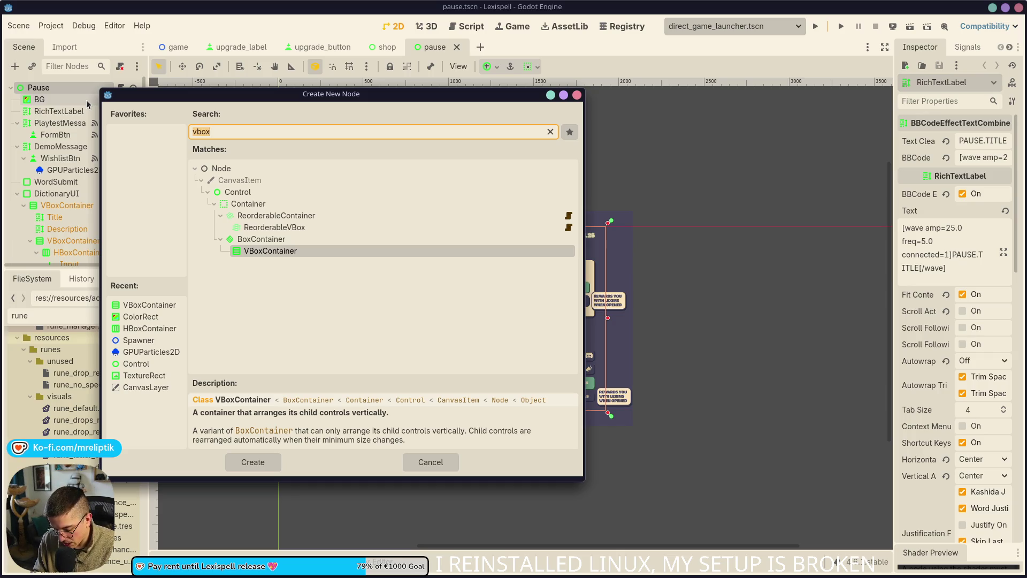
text(keyb)
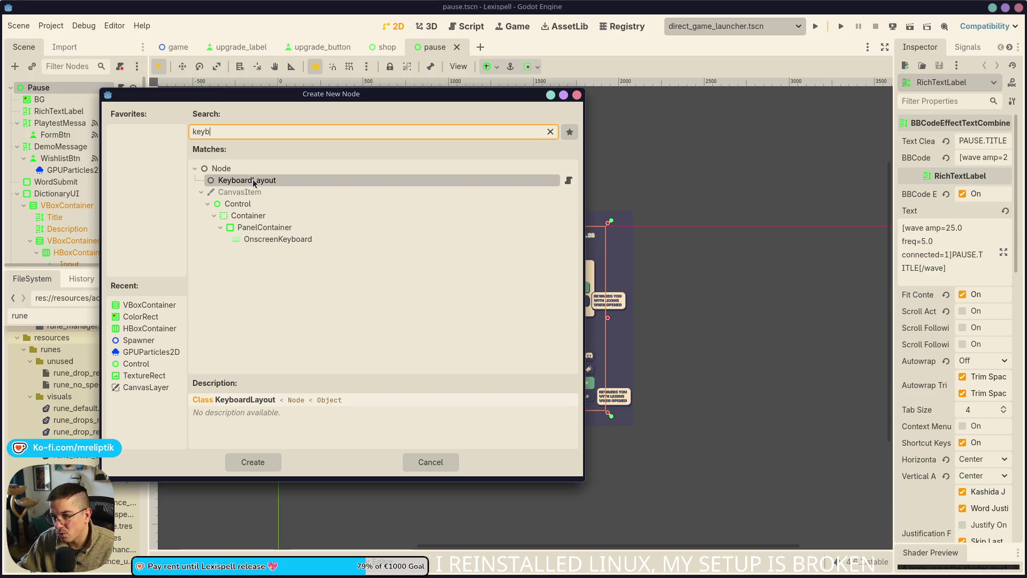
double_click(278, 241)
scroll(383, 292, down, 2)
key(ctrl+s)
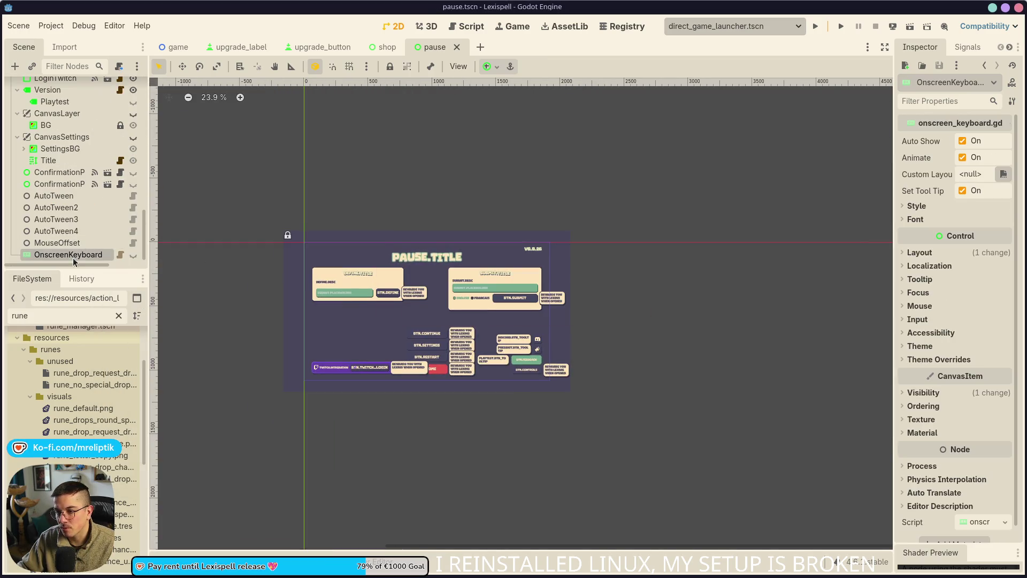
click(133, 256)
- Enlarge the OnscreenKeyboard, move it to the bottom of the pause layout, widen it, and save
scroll(343, 271, up, 2)
mouse_move(321, 245)
mouse_down()
mouse_move(481, 303)
mouse_move(466, 311)
mouse_up()
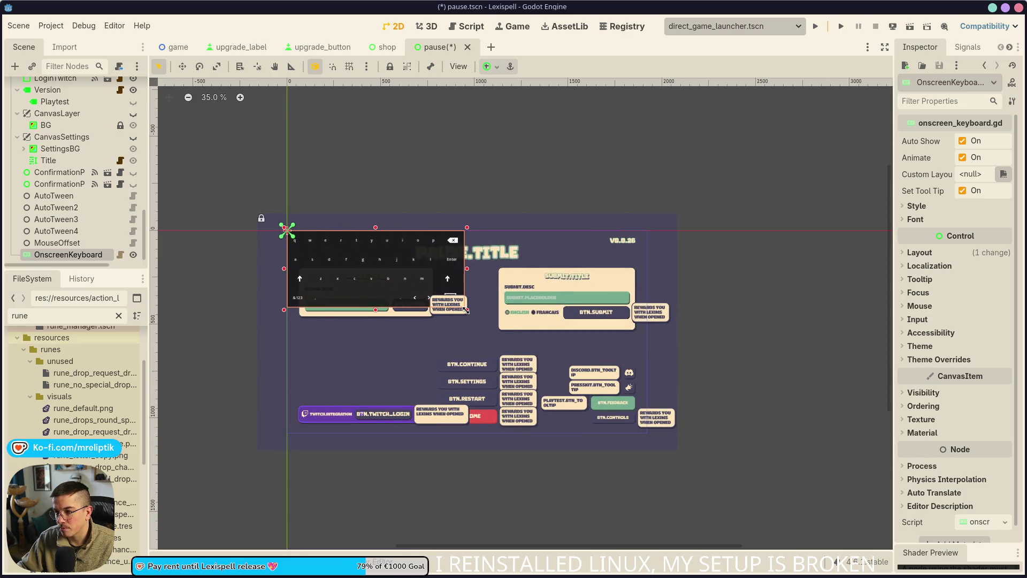
mouse_move(381, 269)
mouse_down()
mouse_move(447, 374)
mouse_move(478, 382)
mouse_up()
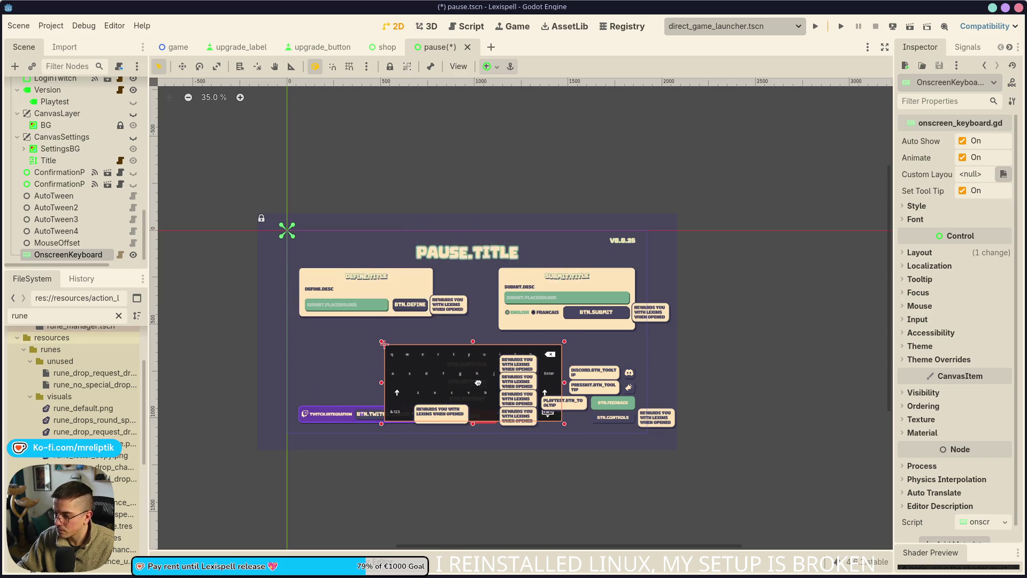
scroll(460, 306, up, 3)
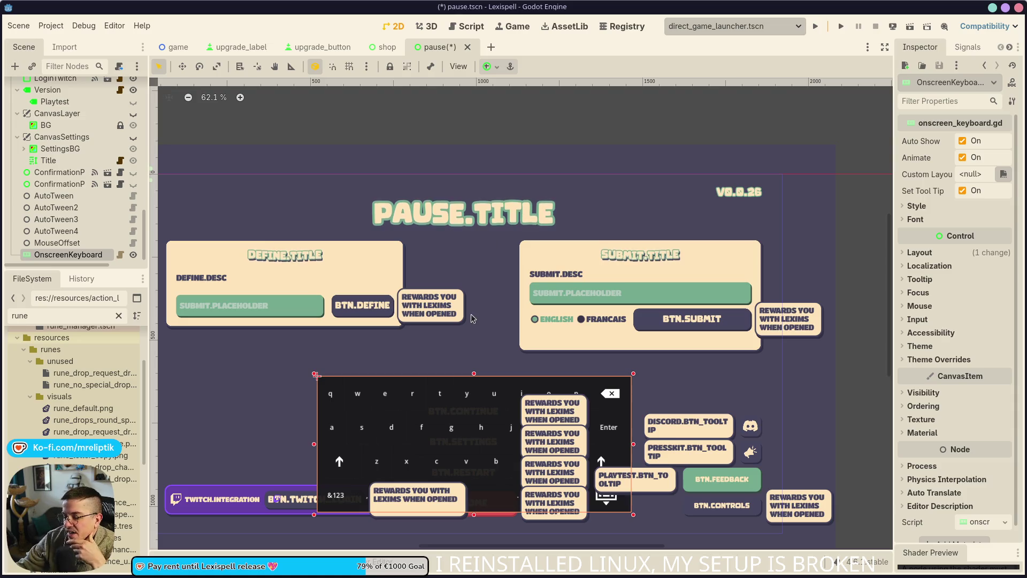
drag(632, 445, 653, 445)
drag(474, 516, 474, 519)
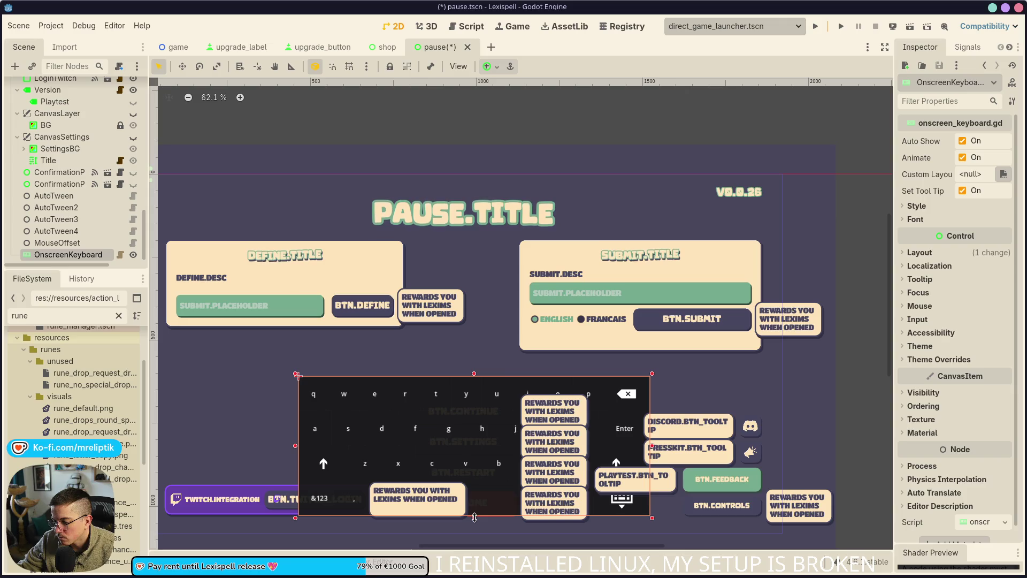
drag(653, 449, 660, 448)
key(ctrl+s)
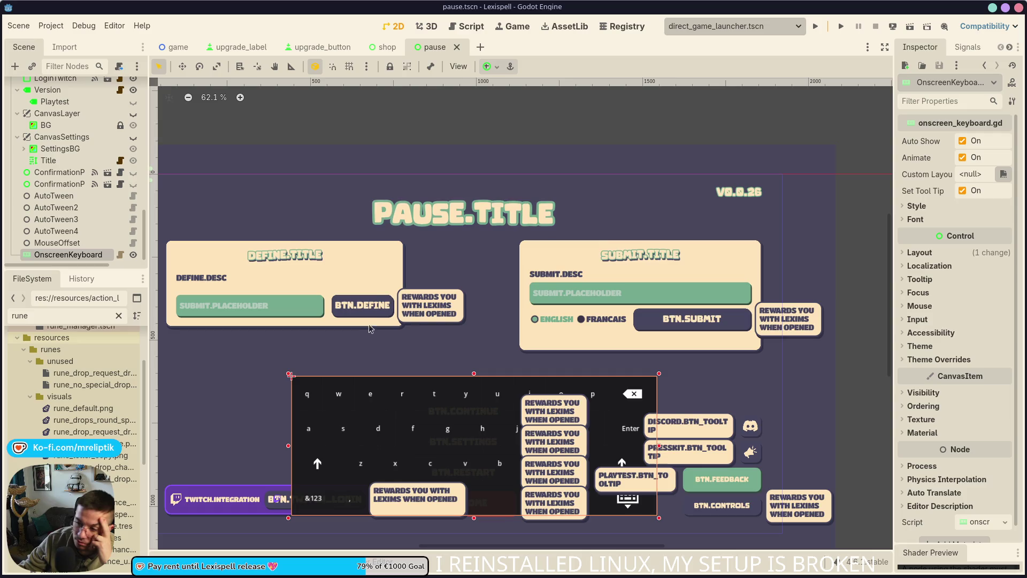
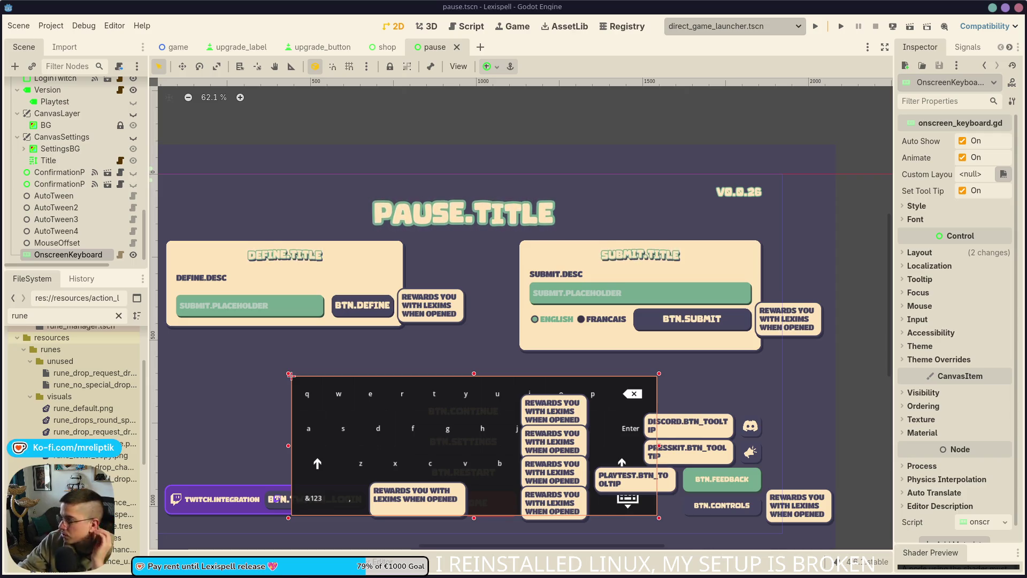
- Inspect the pause scene's Input text field and the WordSubmit panel
click(235, 307)
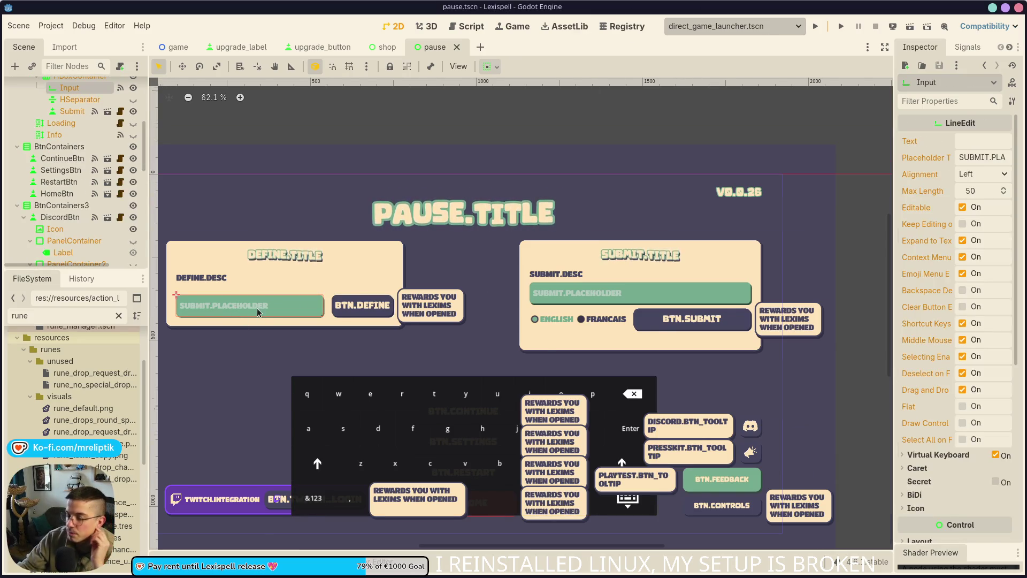
scroll(252, 317, up, 5)
scroll(322, 289, down, 4)
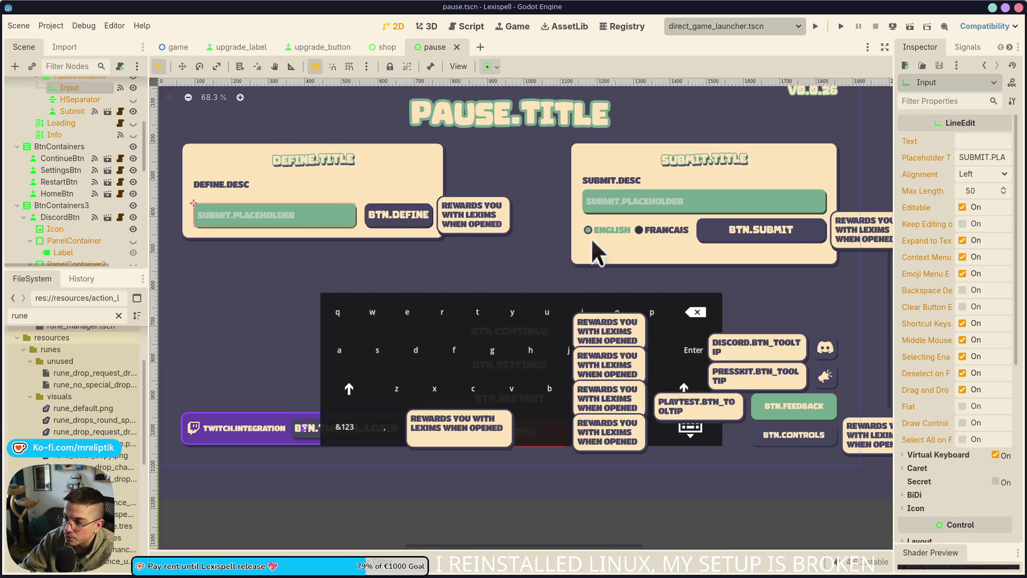
scroll(445, 265, down, 2)
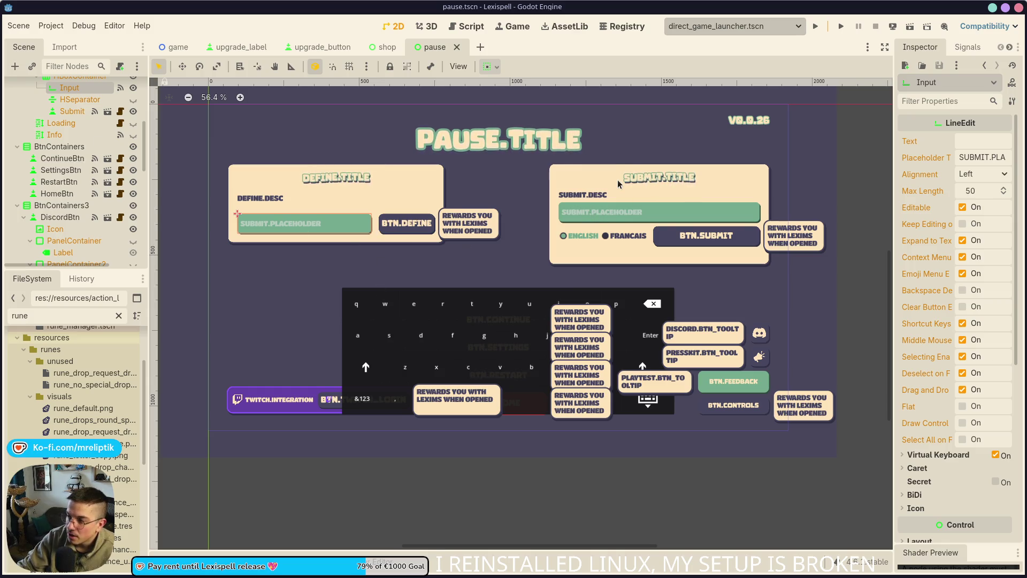
click(637, 253)
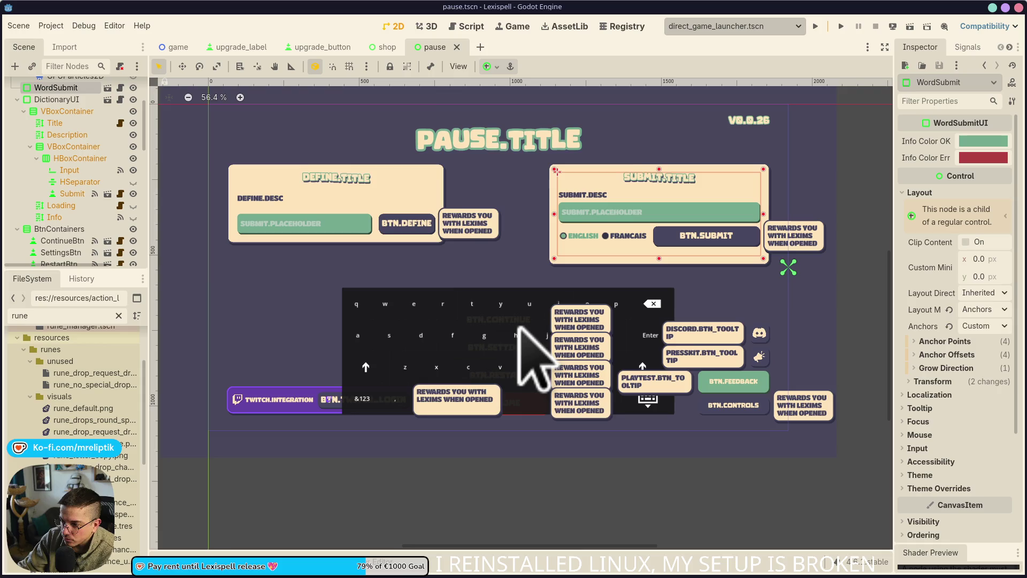
click(315, 236)
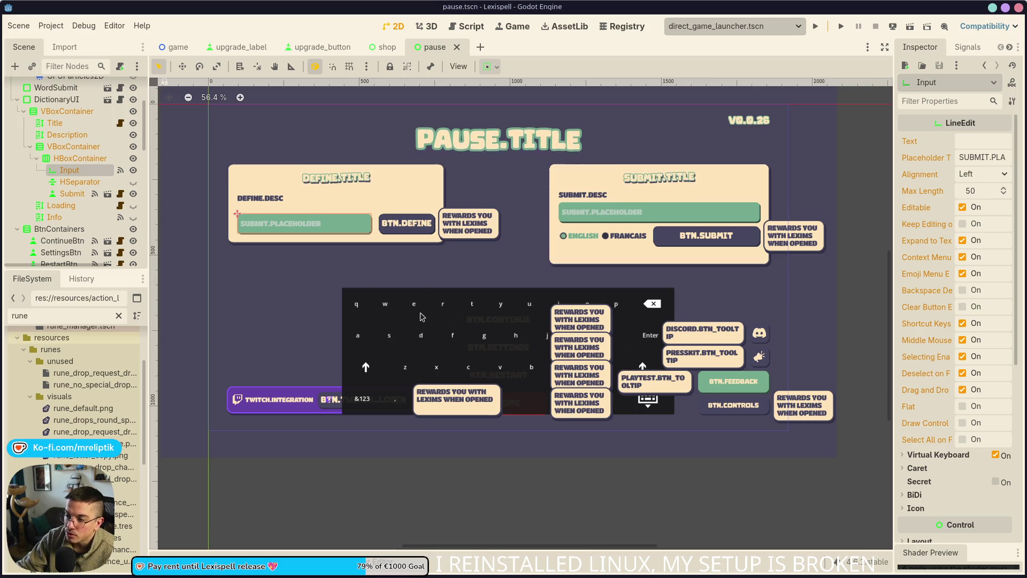
- Open OnscreenKeyboard's onscreen_keyboard.gd script and jump to size_changed, then _input
click(443, 323)
click(121, 249)
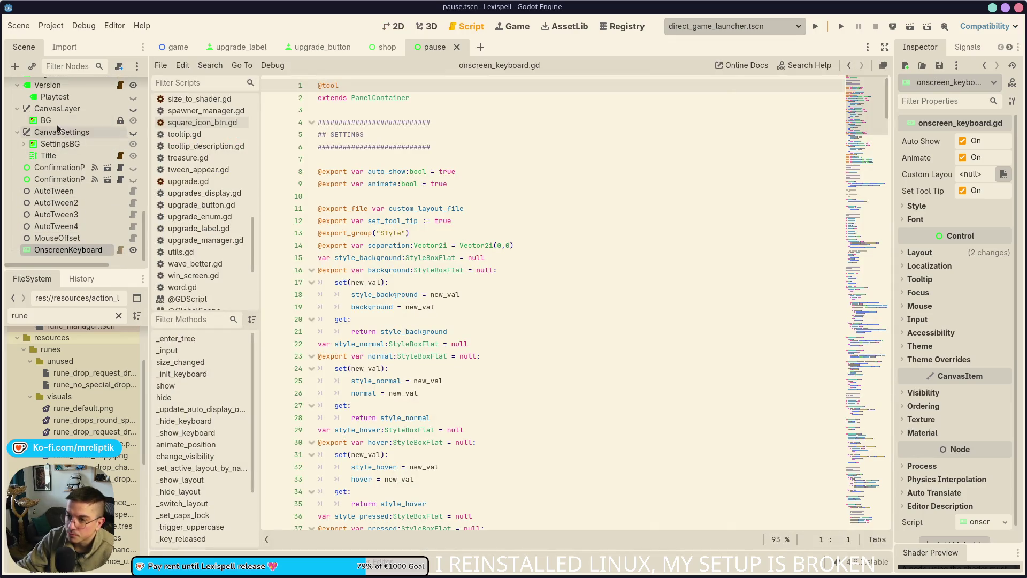
scroll(343, 252, down, 10)
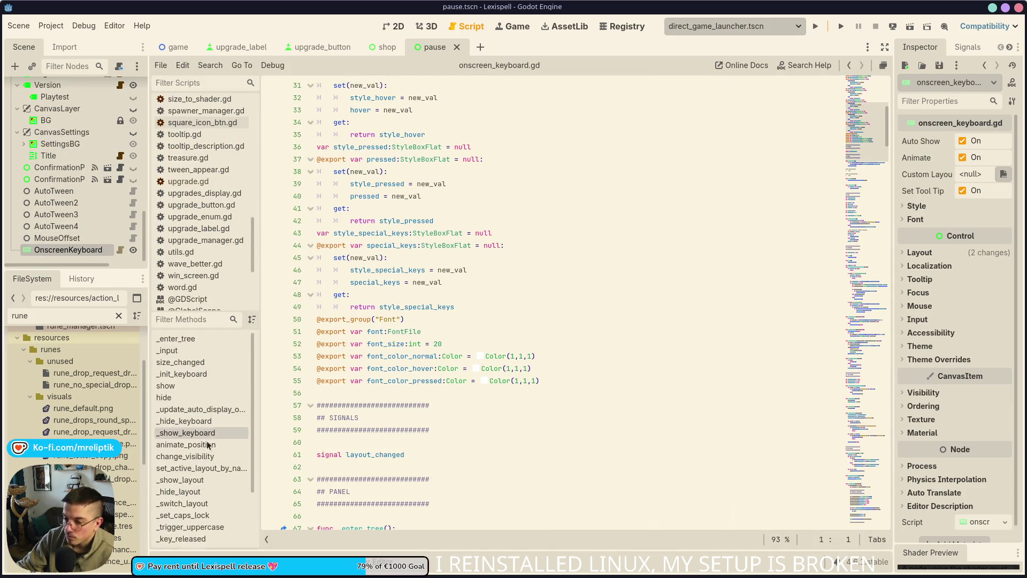
click(190, 364)
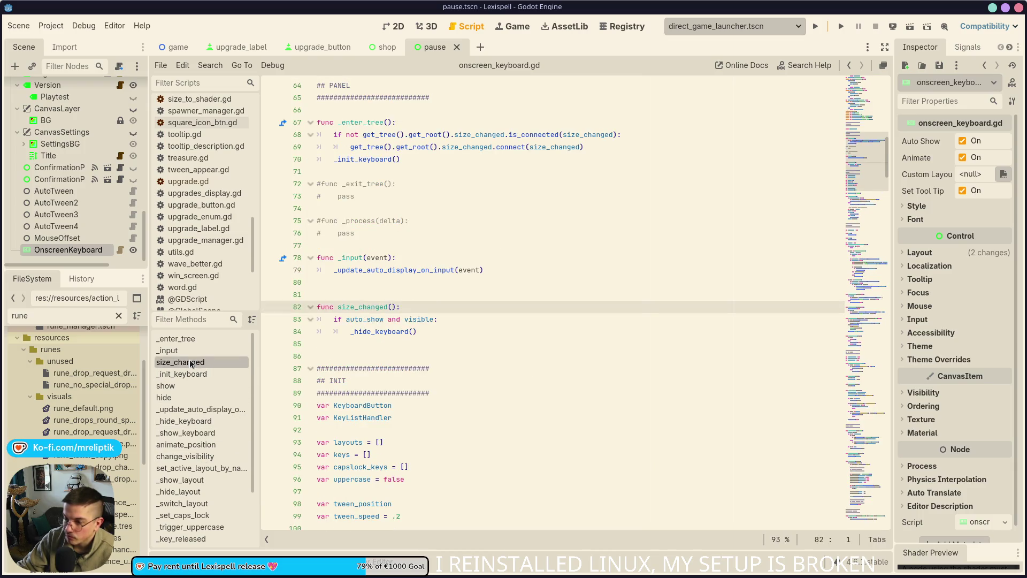
click(195, 351)
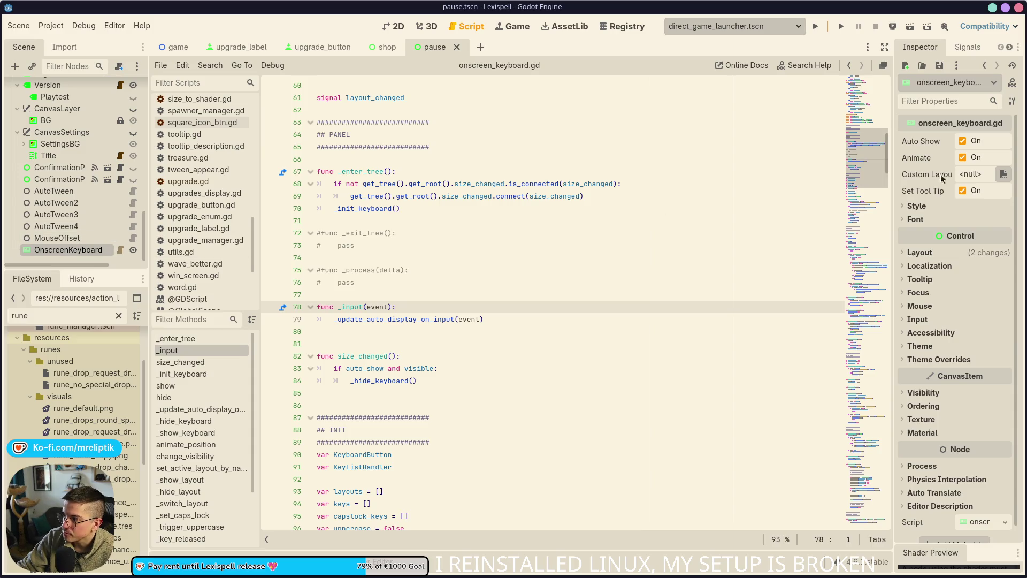
- Widen the Inspector and briefly expand the keyboard's Style and Font properties
drag(893, 176, 717, 174)
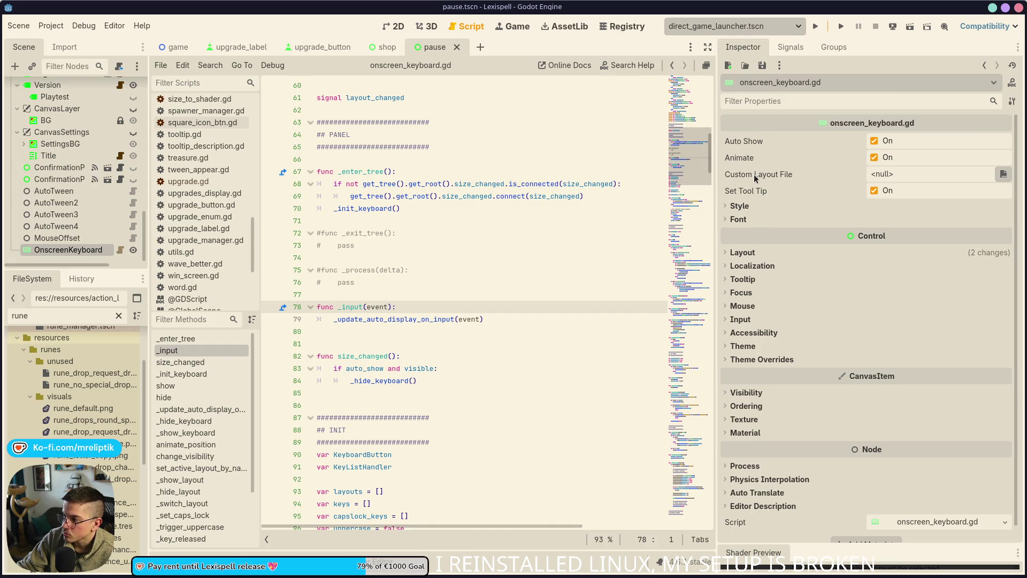
click(747, 207)
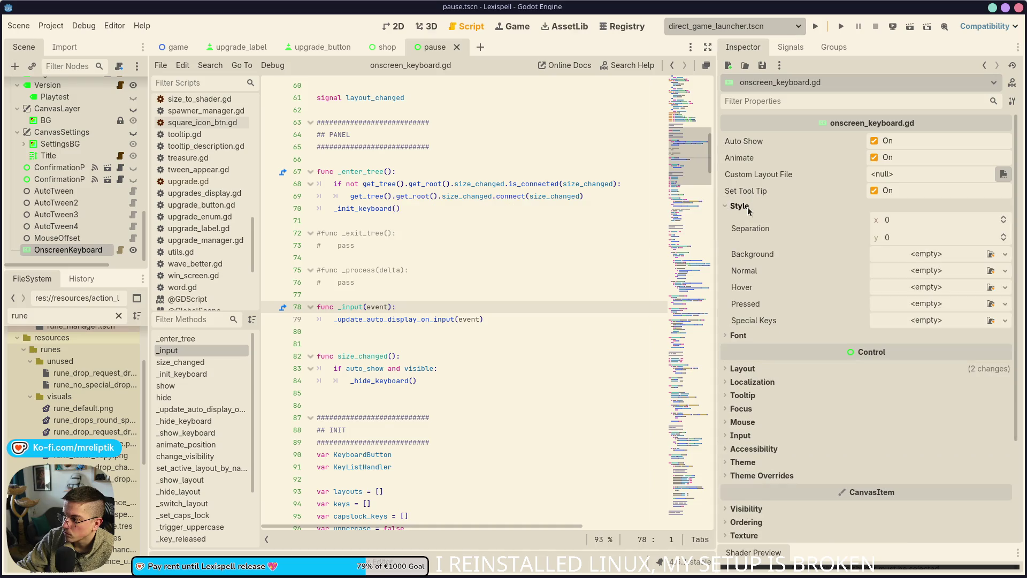
click(748, 209)
click(747, 221)
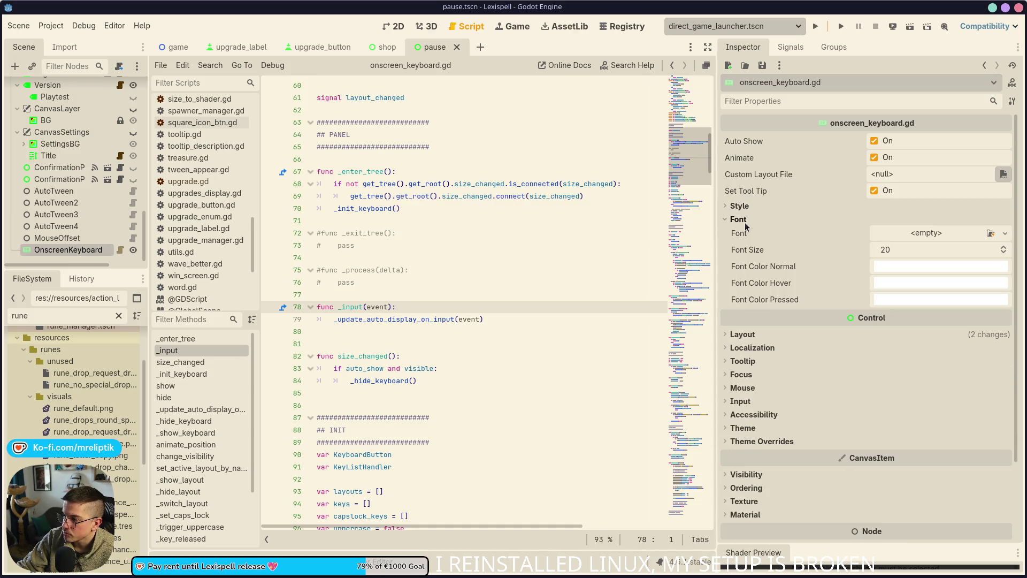
click(746, 220)
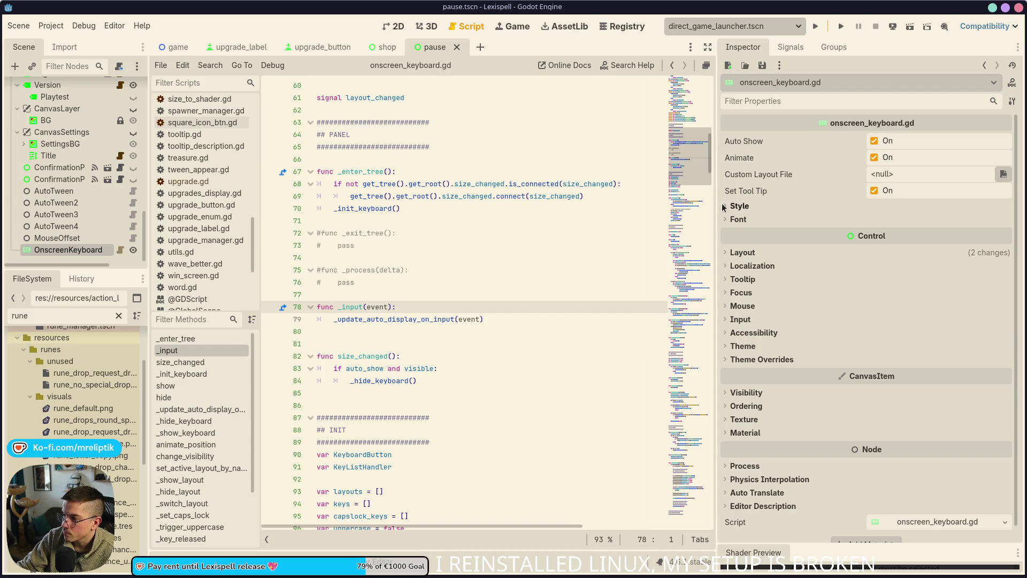
drag(715, 211, 807, 212)
- Jump to _create_keyboard and pick out KeyListHandler and KeyboardButton on lines 312-313
scroll(484, 295, down, 2)
scroll(483, 295, down, 3)
scroll(206, 444, down, 1)
scroll(209, 428, down, 2)
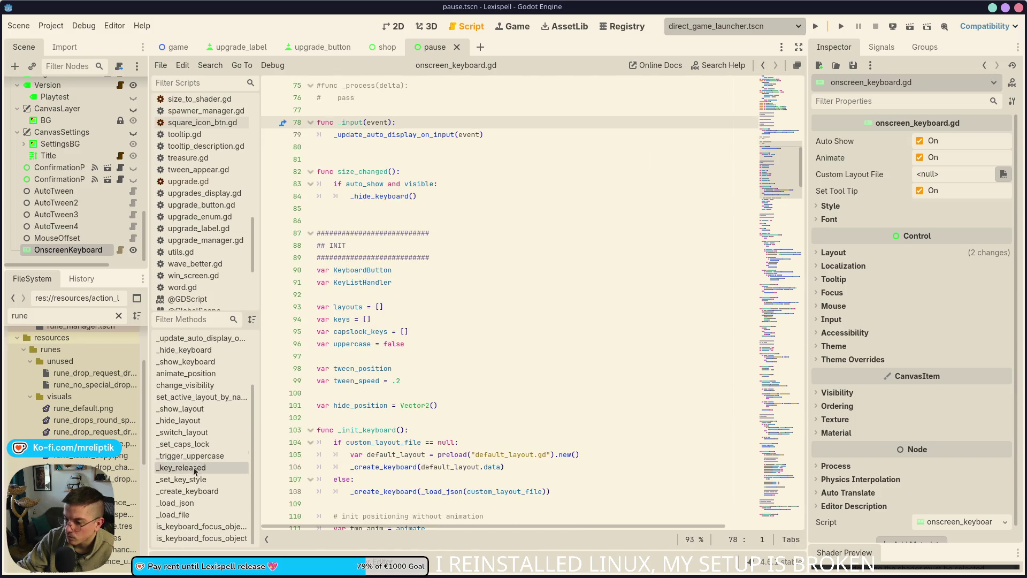
click(204, 491)
scroll(429, 280, down, 2)
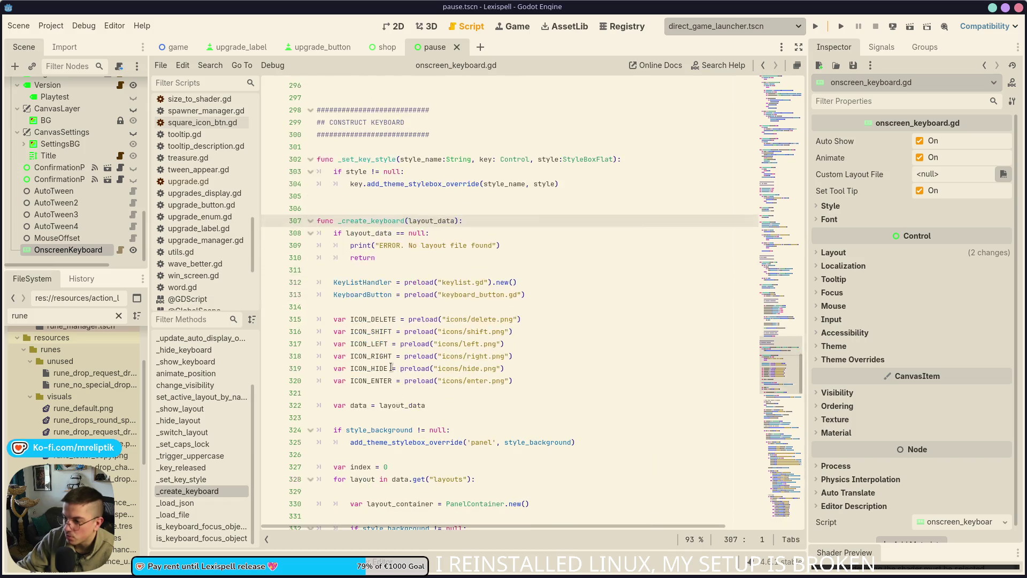
double_click(367, 282)
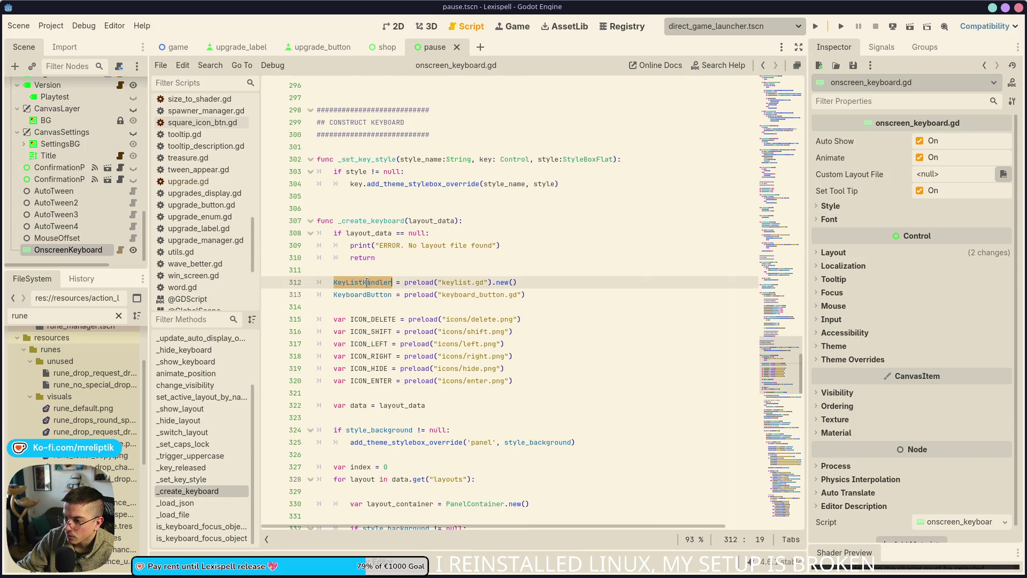
double_click(367, 294)
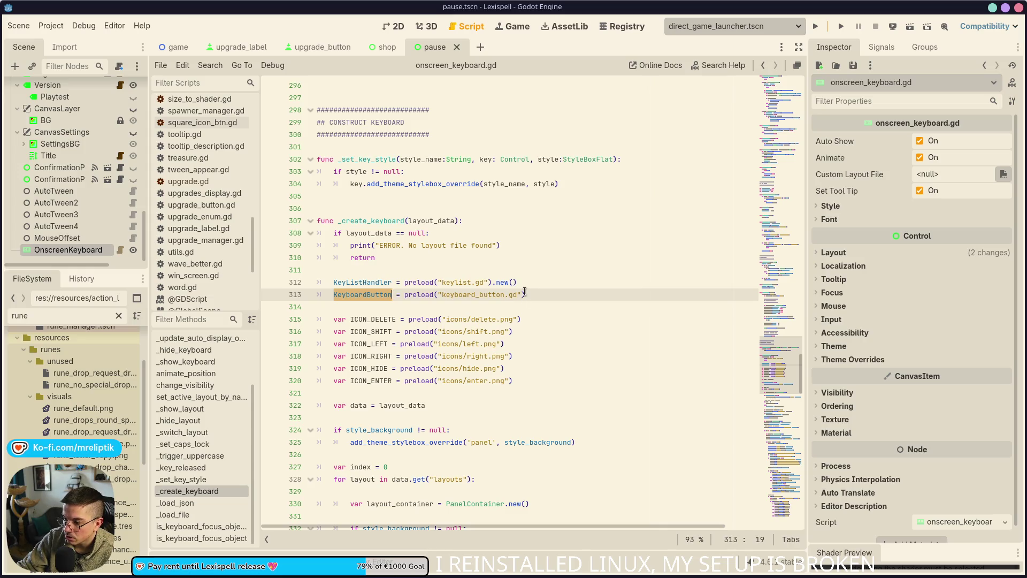
- Filter the FileSystem dock for 'keyboard' and open keyboard_button.gd
scroll(64, 375, up, 5)
double_click(61, 315)
text(keyboard)
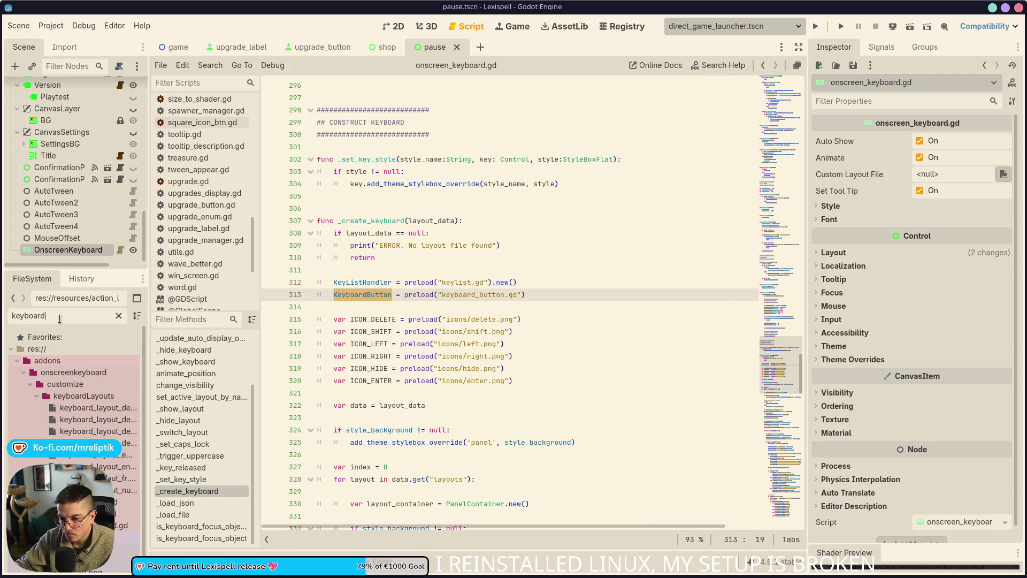
drag(148, 327, 182, 326)
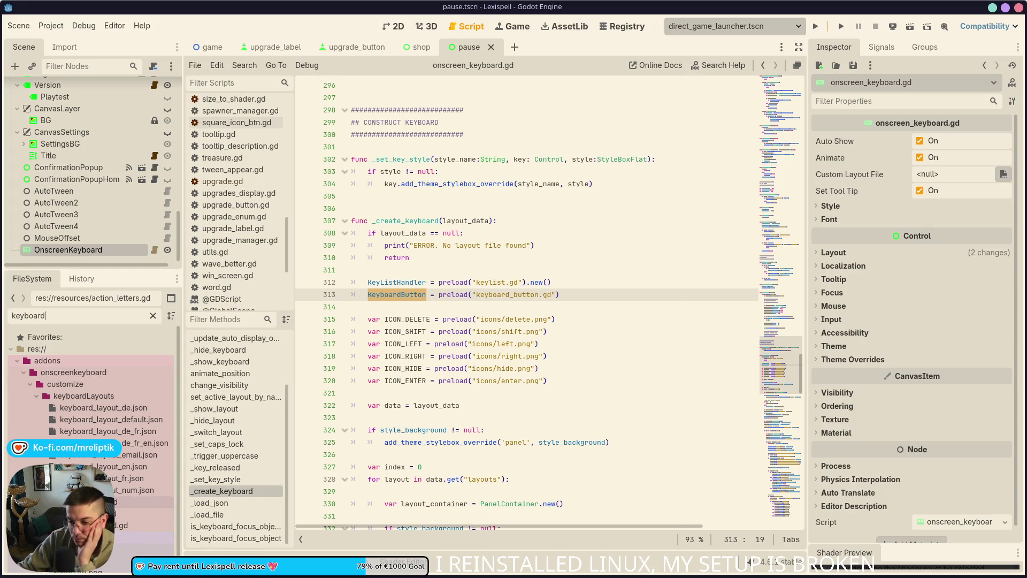
double_click(134, 502)
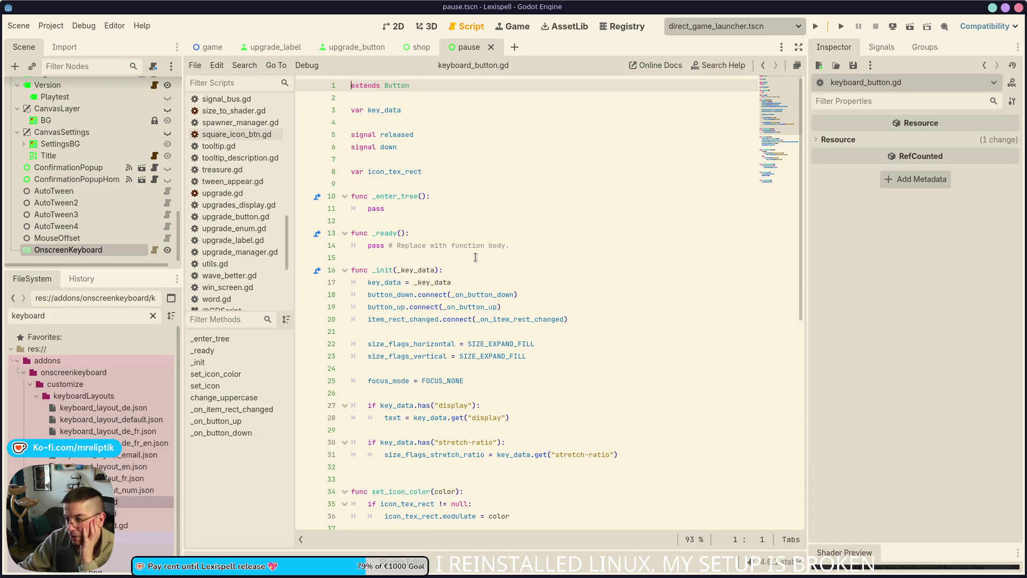
scroll(475, 257, down, 2)
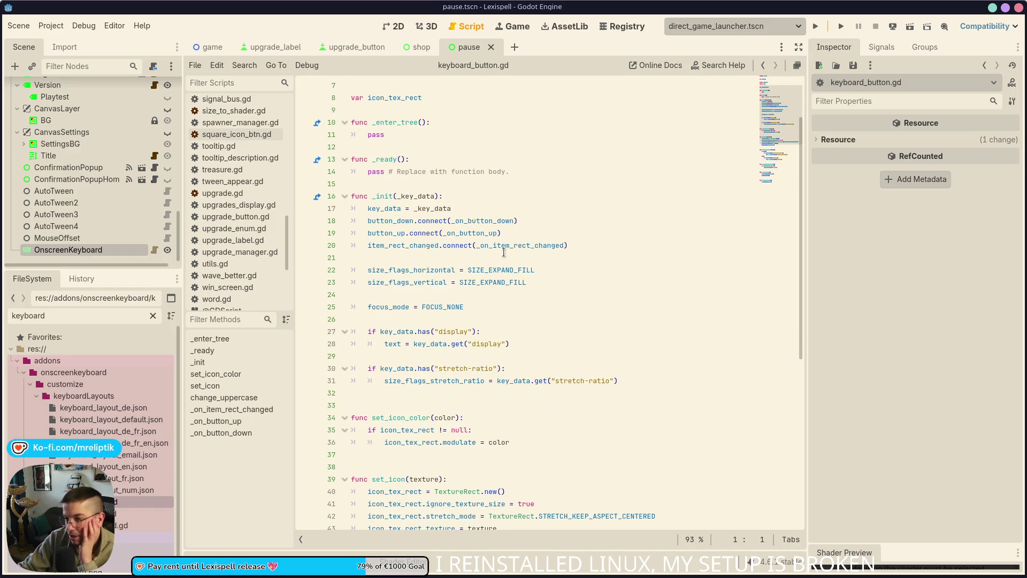
click(398, 302)
double_click(398, 303)
click(505, 296)
scroll(505, 298, down, 1)
scroll(505, 299, down, 7)
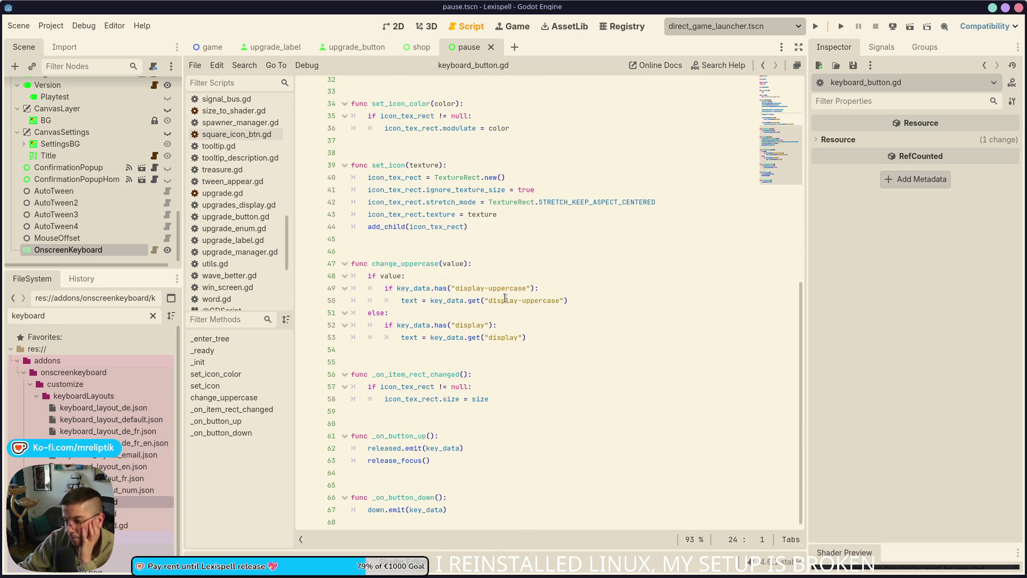
scroll(505, 292, up, 5)
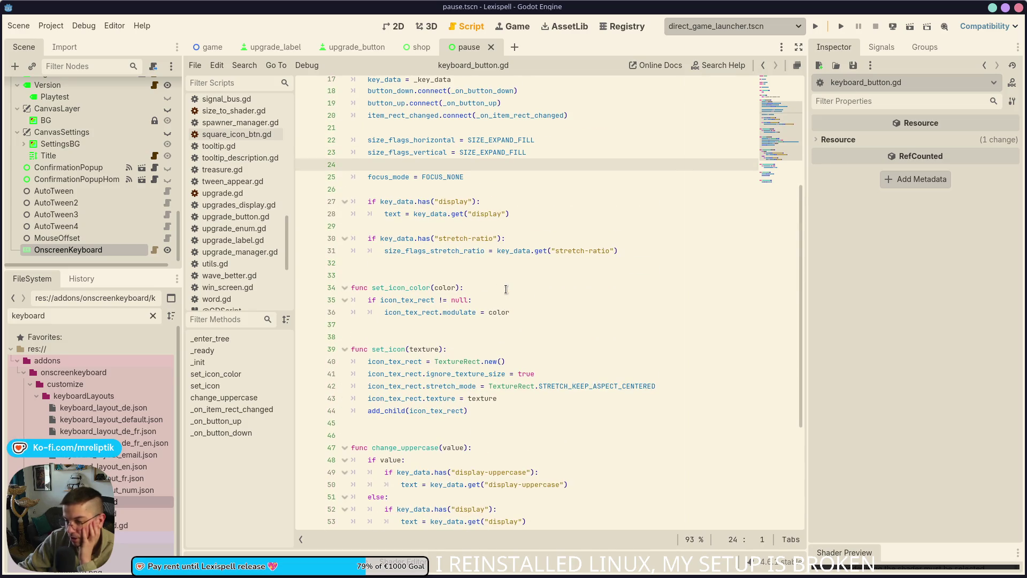
scroll(506, 289, up, 5)
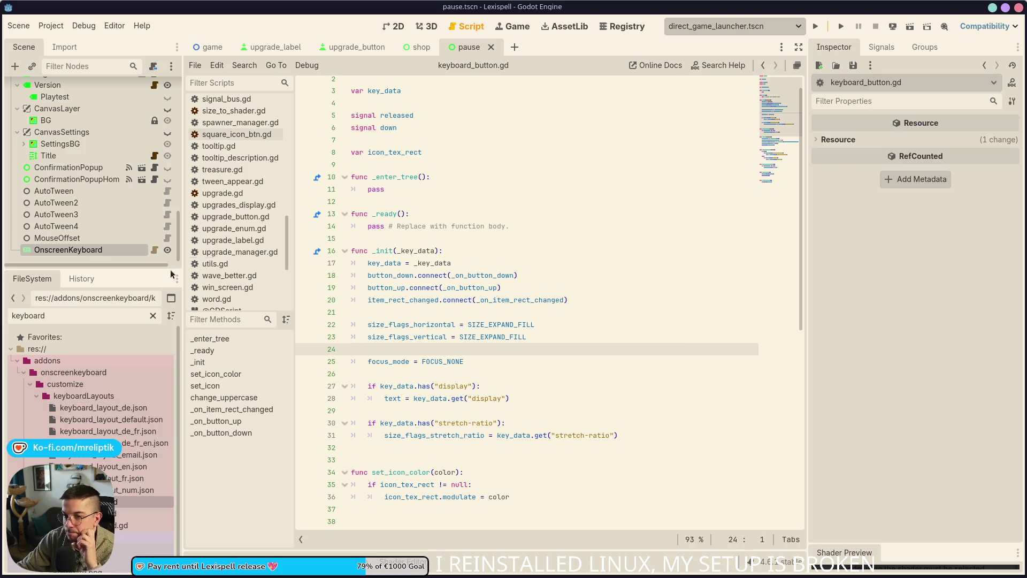
- Return to onscreen_keyboard.gd and review _create_keyboard and its KeyboardButton line 313
click(154, 249)
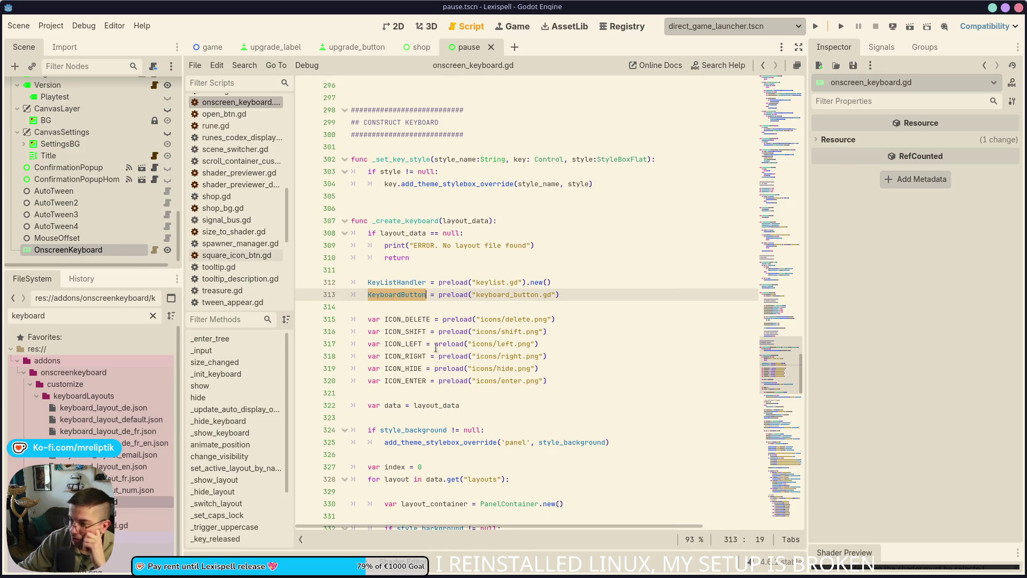
scroll(449, 351, down, 3)
scroll(437, 298, up, 3)
double_click(405, 221)
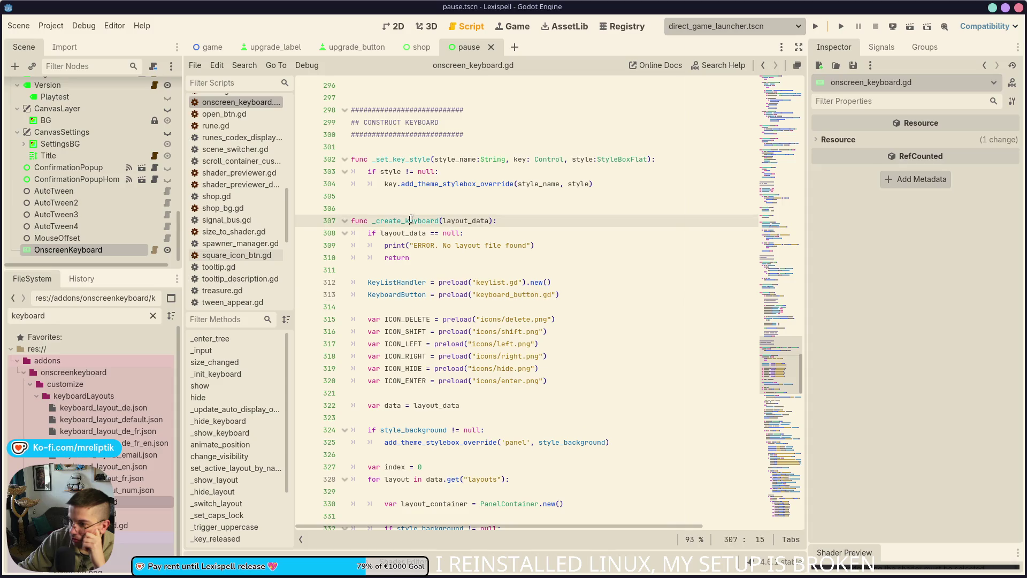
double_click(403, 294)
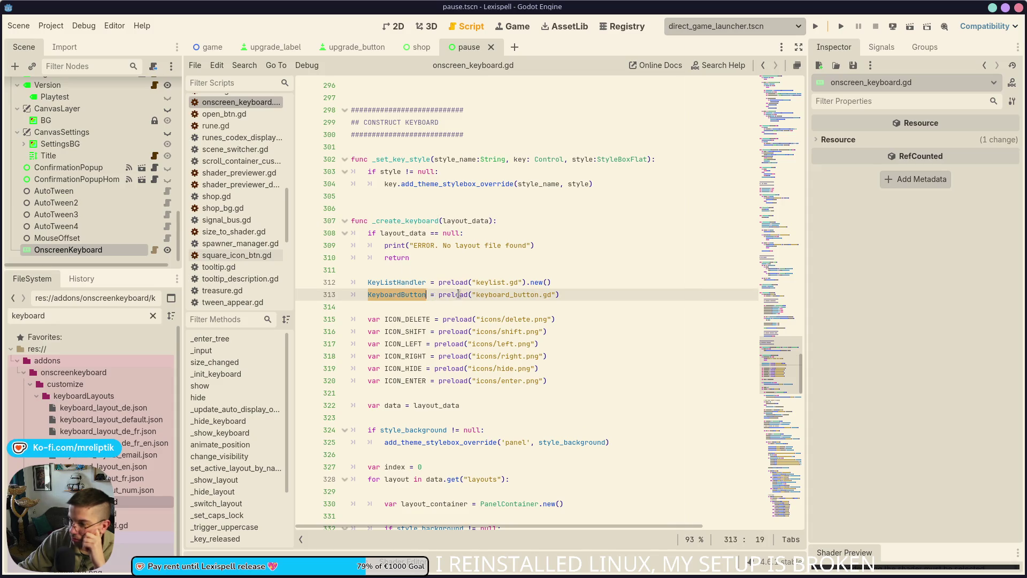
scroll(411, 285, down, 1)
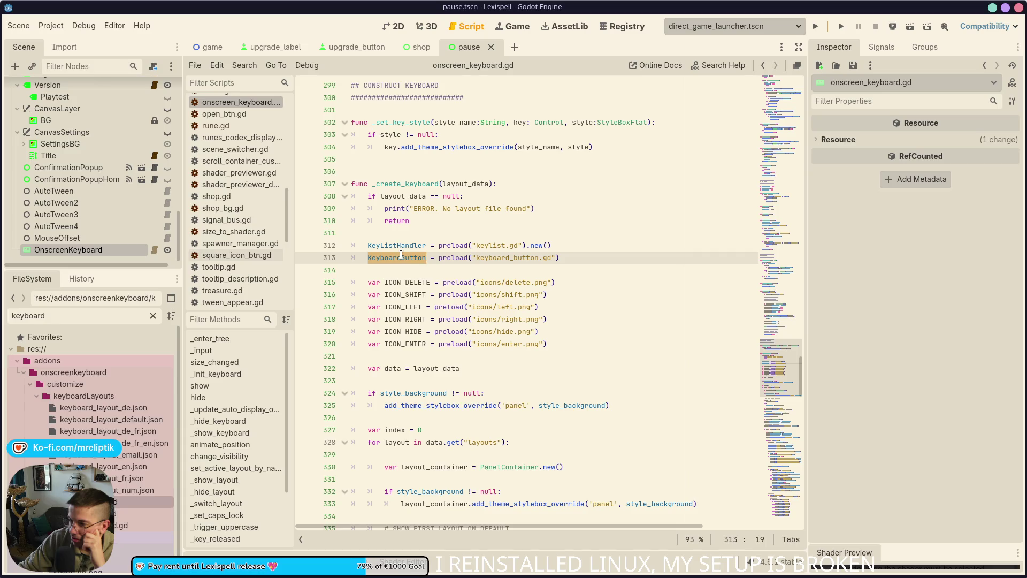
mouse_move(402, 256)
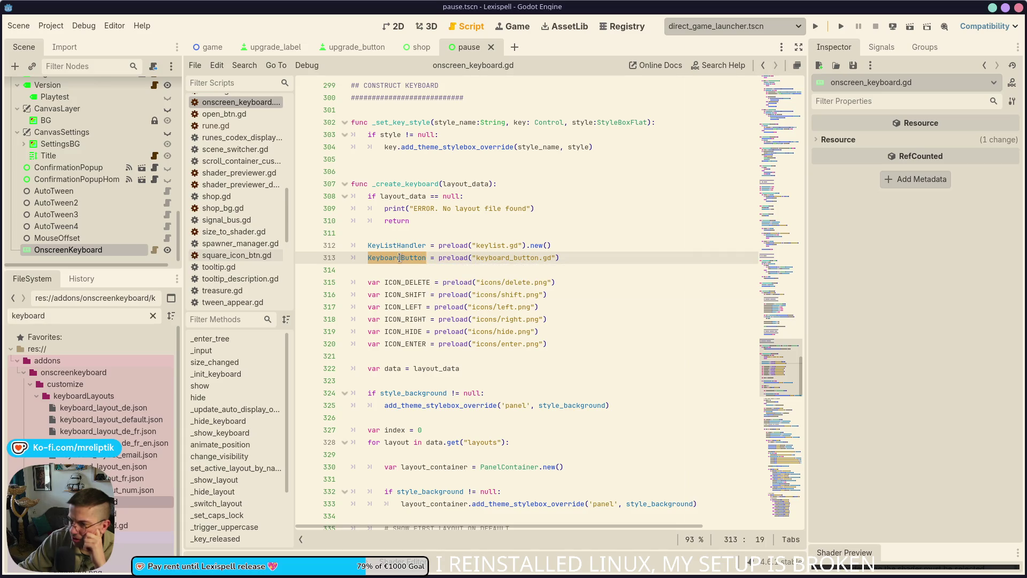
scroll(402, 269, up, 10)
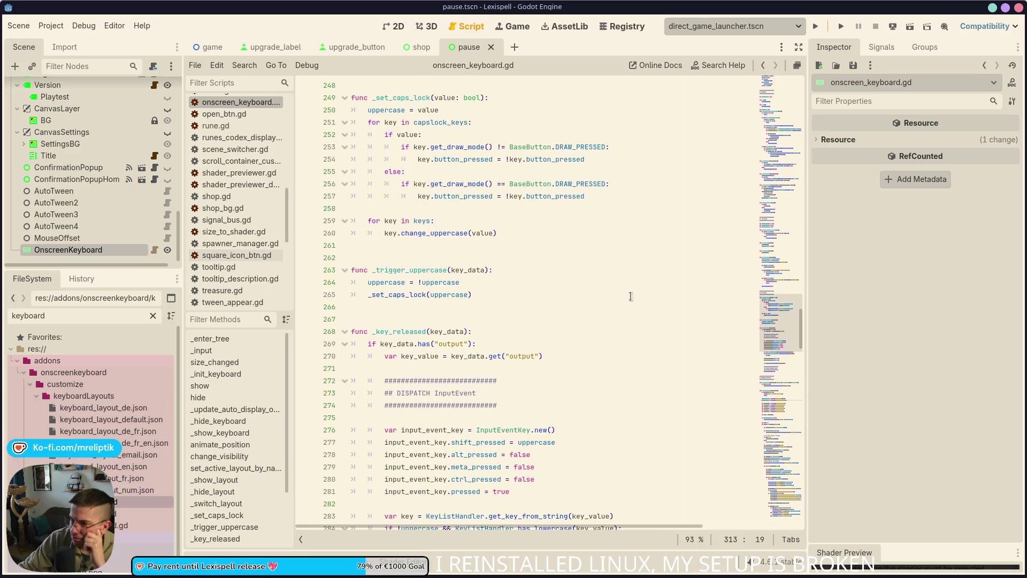
- Scroll through onscreen_keyboard.gd from the top, then view pause.tscn's 2D layout
click(797, 76)
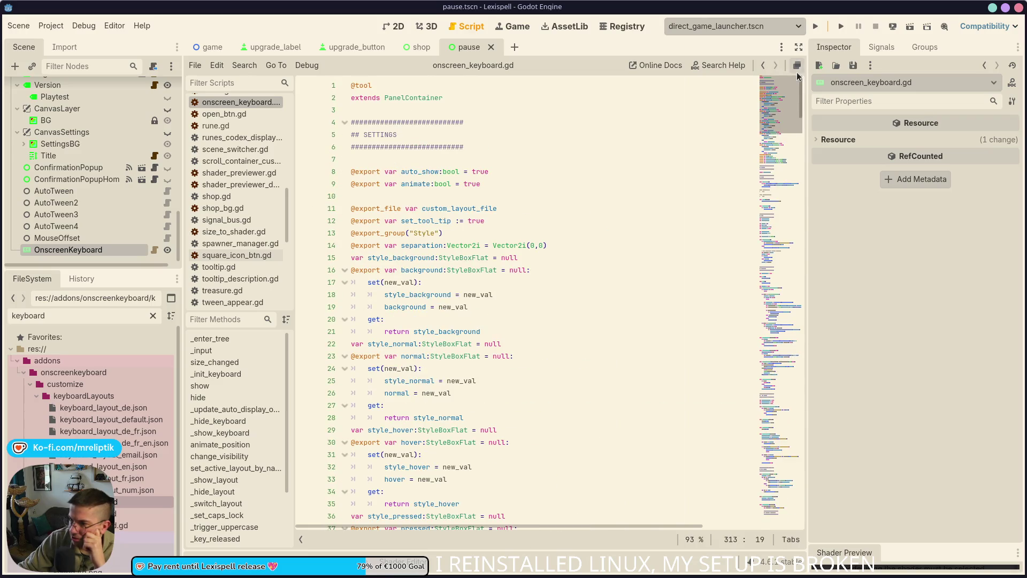
scroll(509, 405, down, 20)
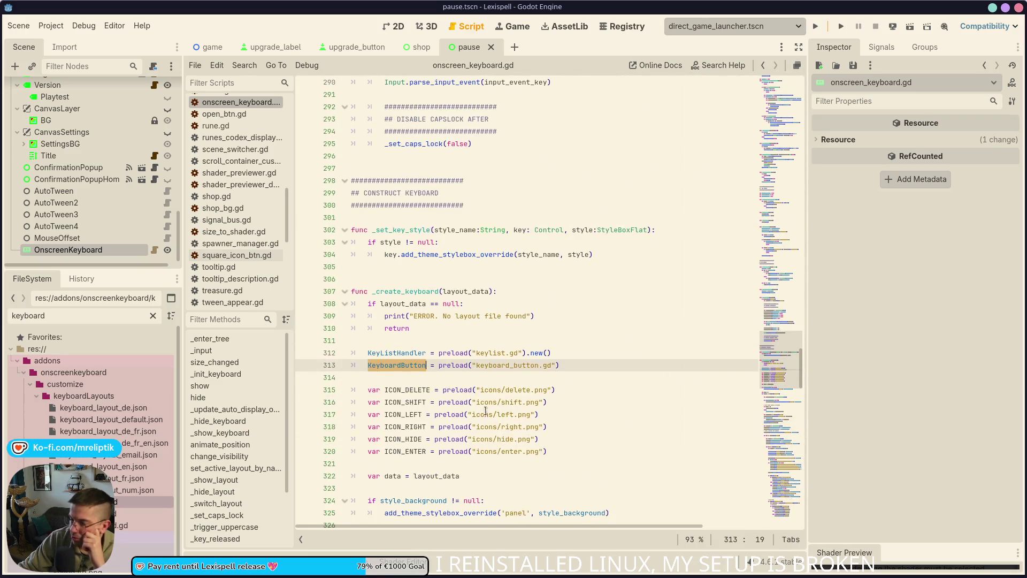
scroll(510, 405, down, 5)
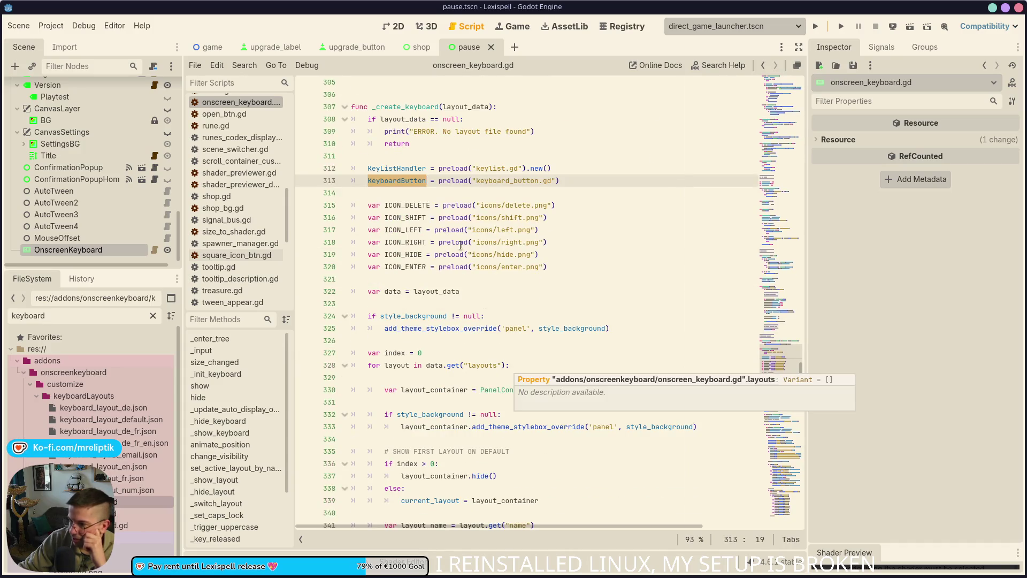
scroll(407, 268, down, 3)
scroll(389, 274, up, 3)
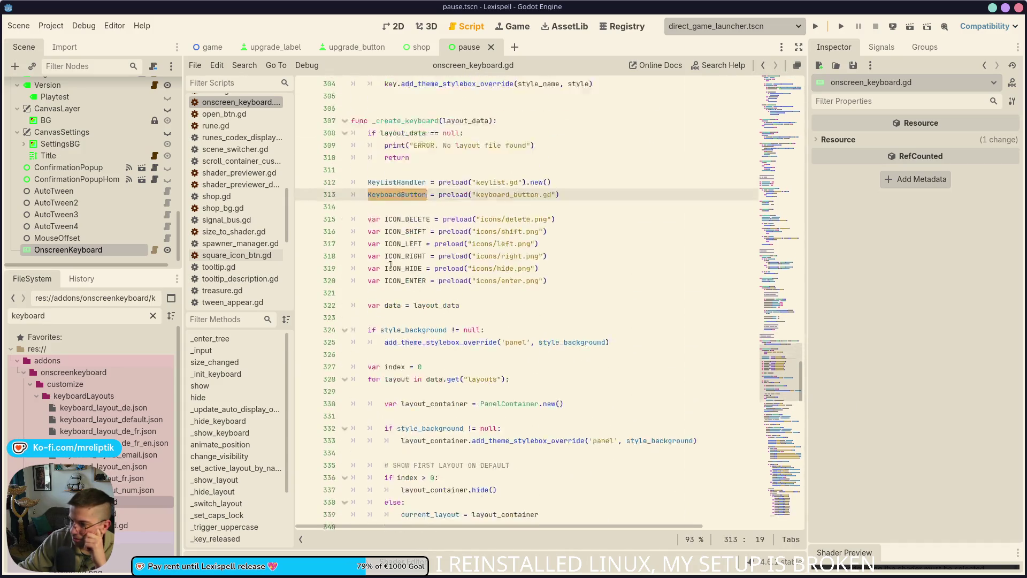
scroll(388, 275, up, 2)
mouse_move(391, 268)
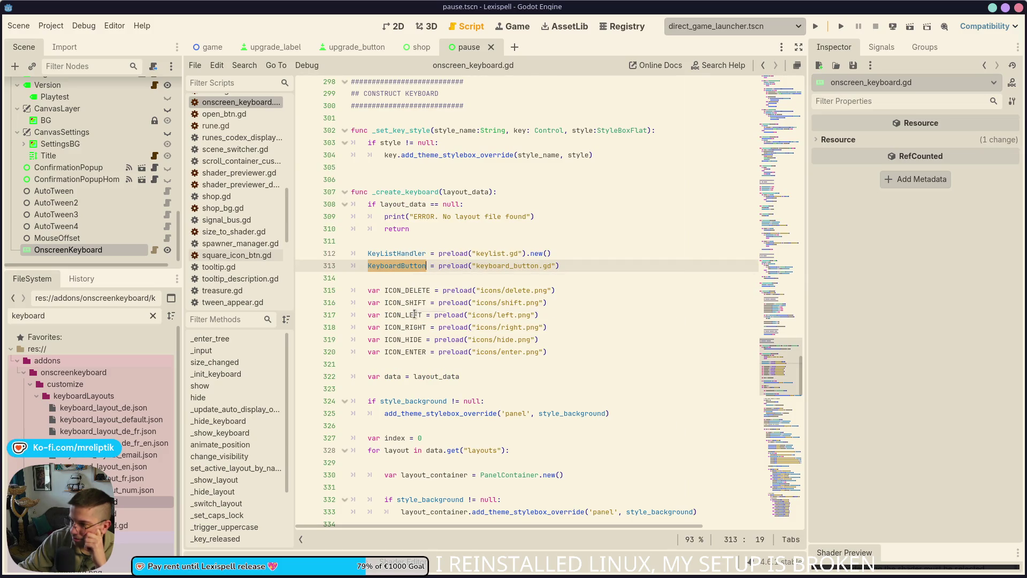
scroll(408, 365, down, 2)
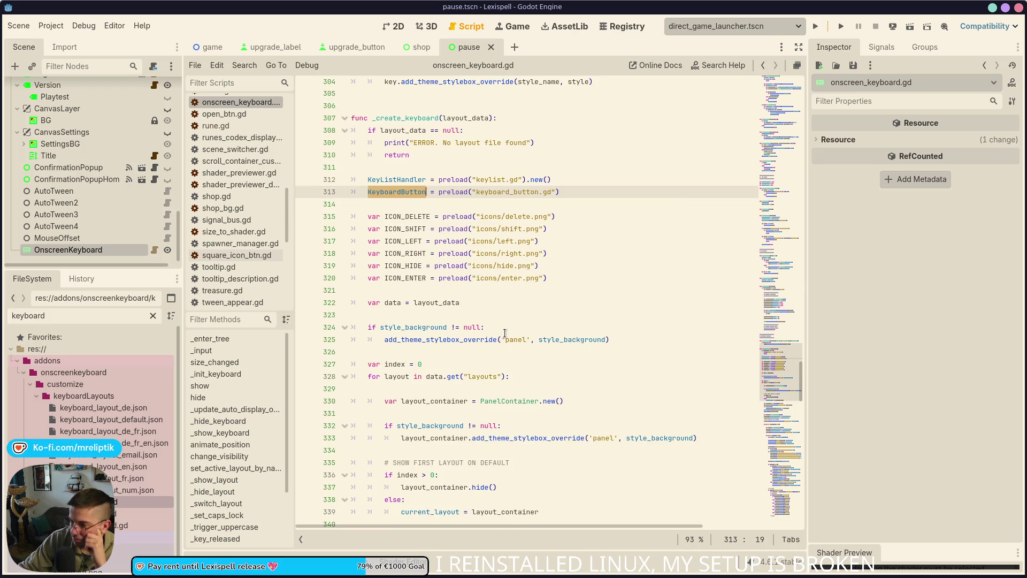
scroll(508, 340, down, 1)
scroll(509, 340, down, 2)
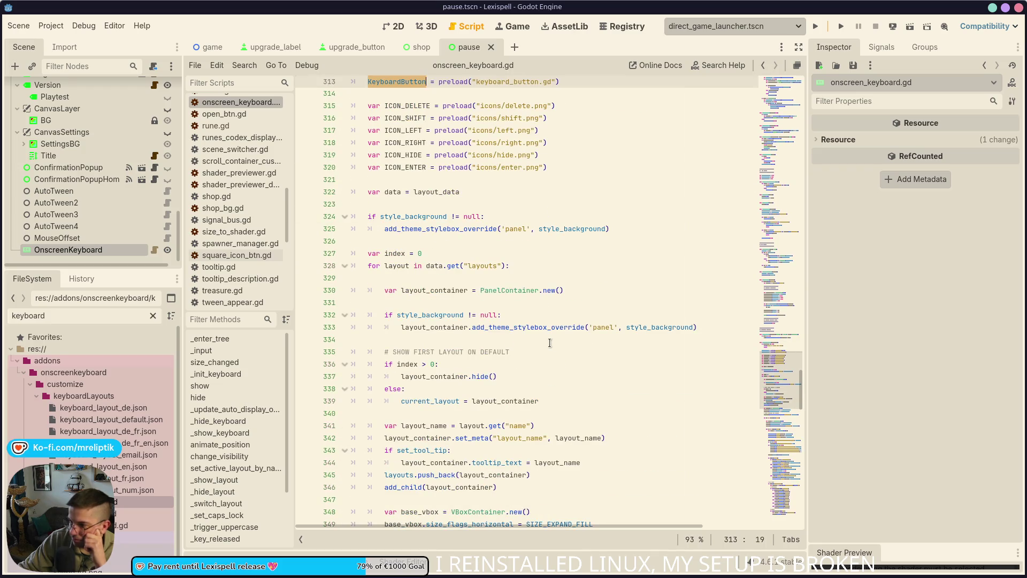
scroll(543, 337, down, 2)
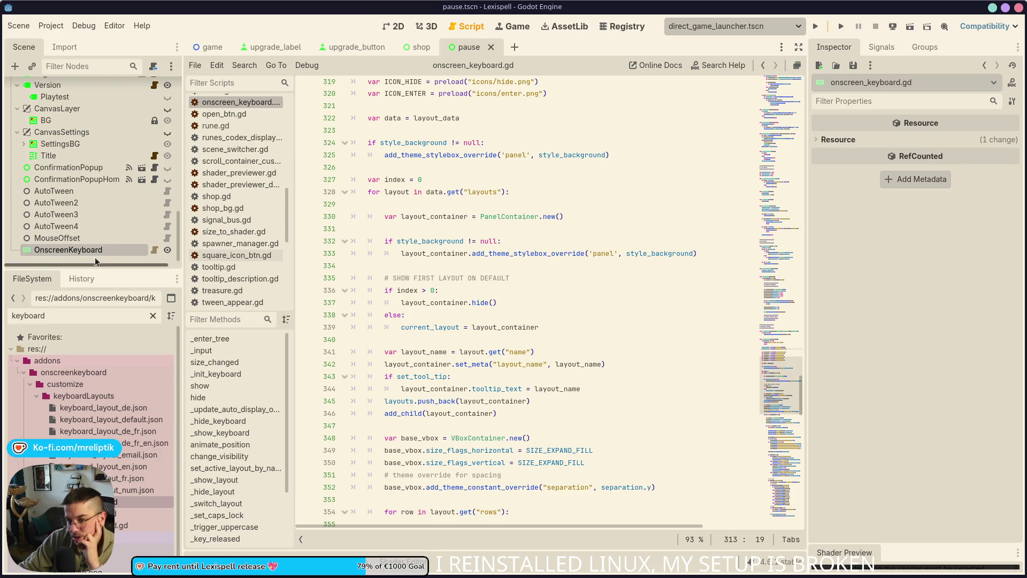
click(399, 26)
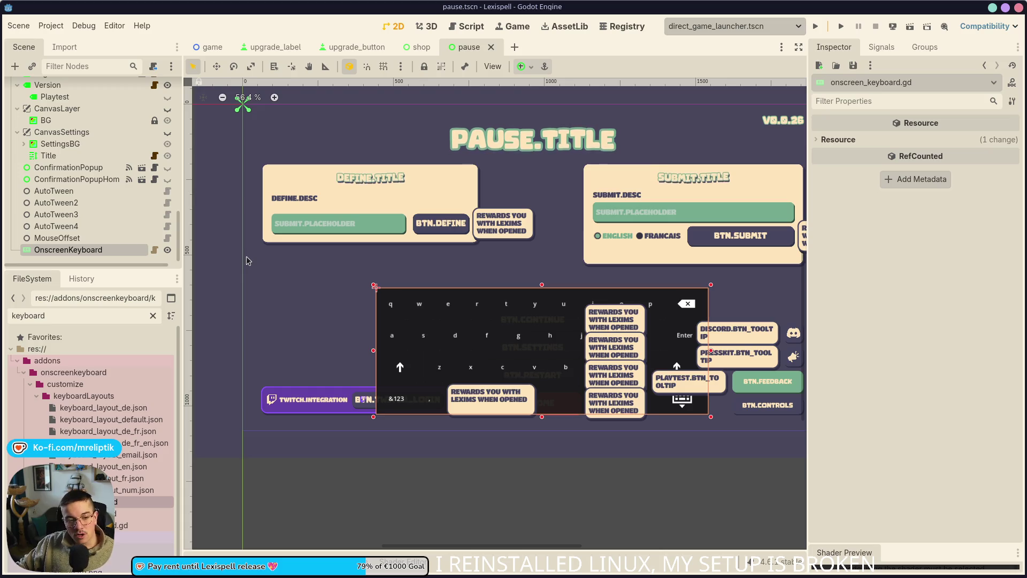
- Zoom and pan the canvas to frame the whole keyboard, then reopen onscreen_keyboard.gd
scroll(514, 307, up, 2)
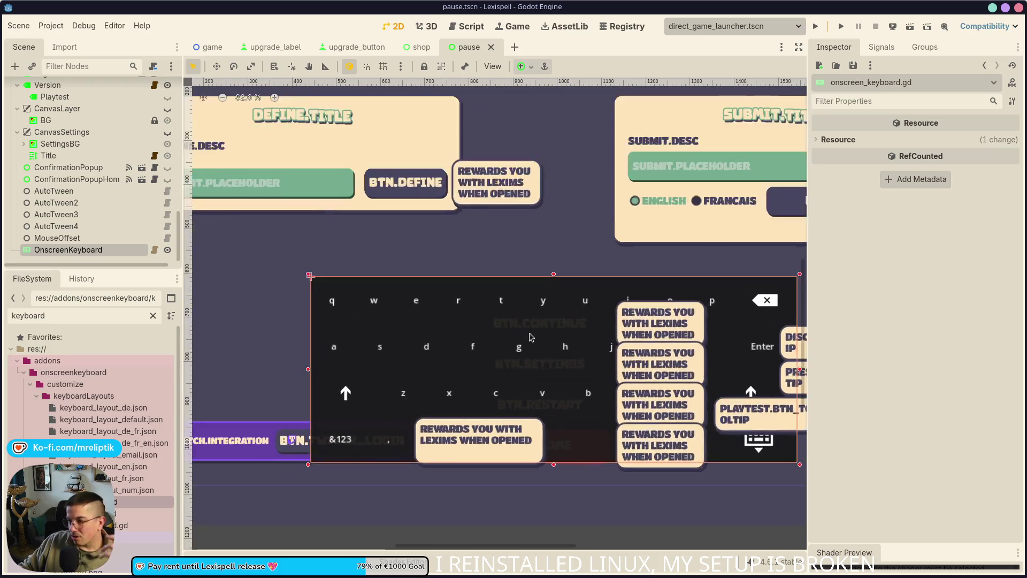
drag(498, 347, 429, 368)
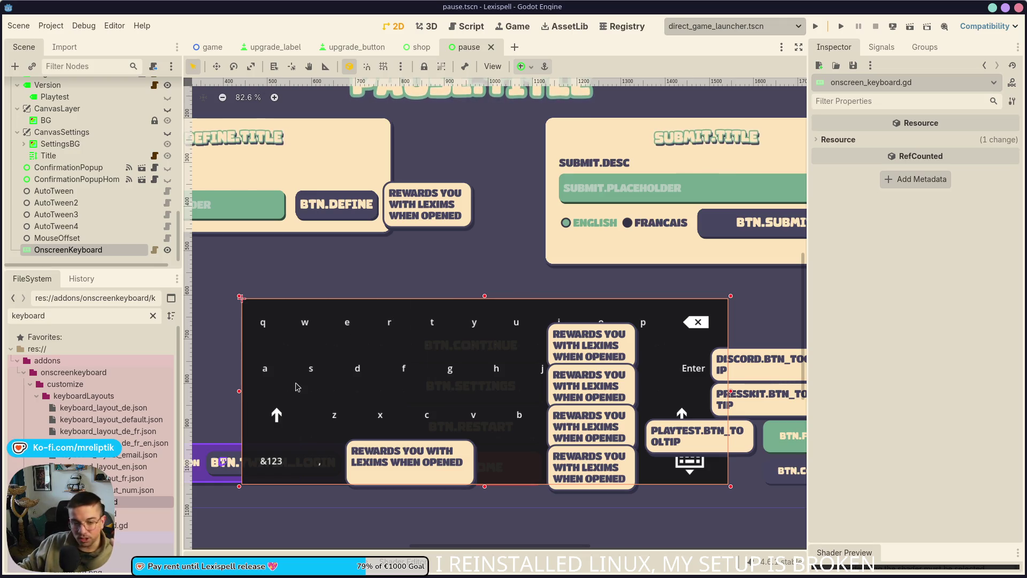
click(154, 251)
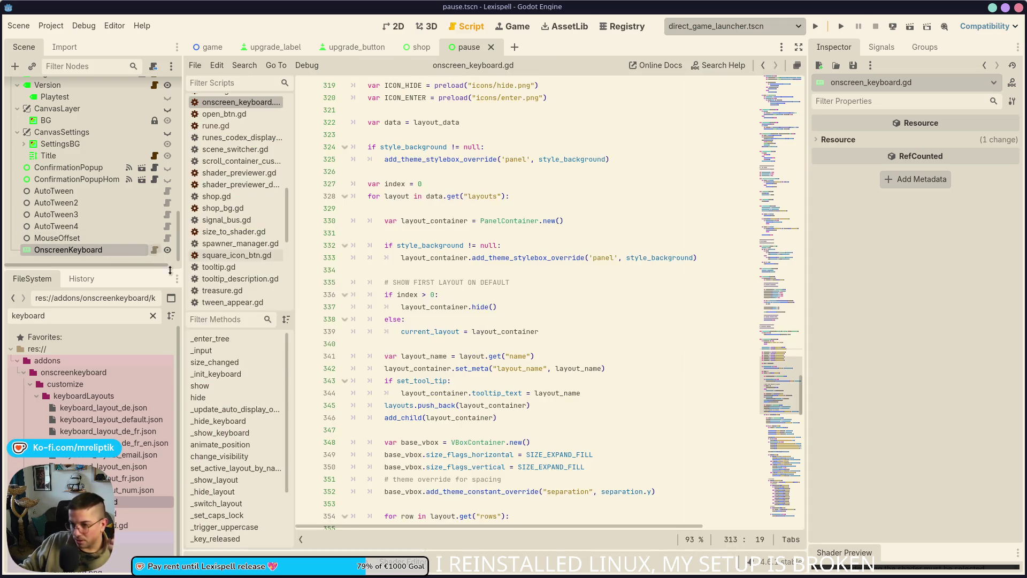
scroll(386, 319, down, 6)
scroll(480, 419, up, 5)
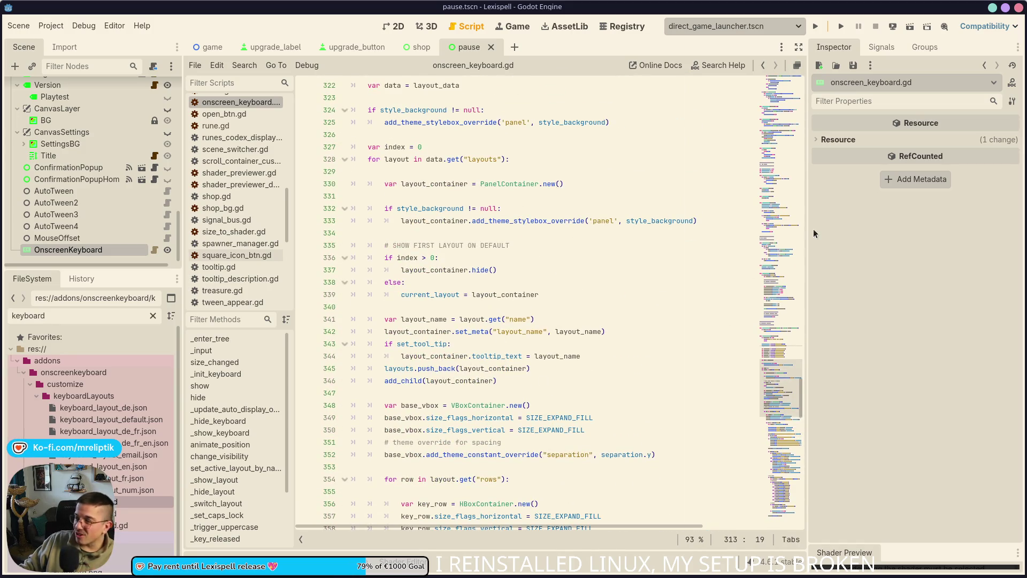
drag(807, 234, 886, 235)
scroll(501, 316, down, 5)
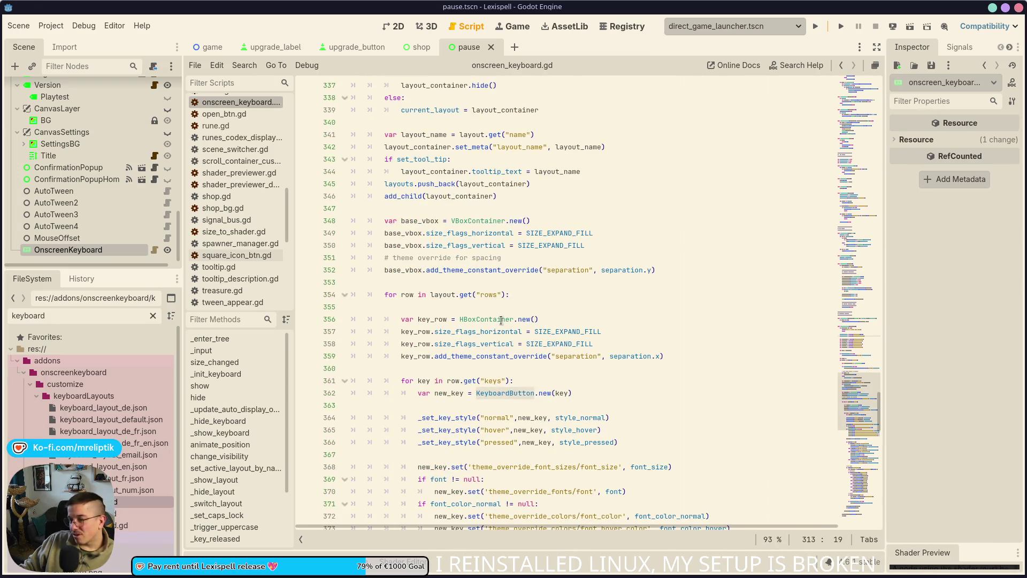
scroll(471, 268, up, 2)
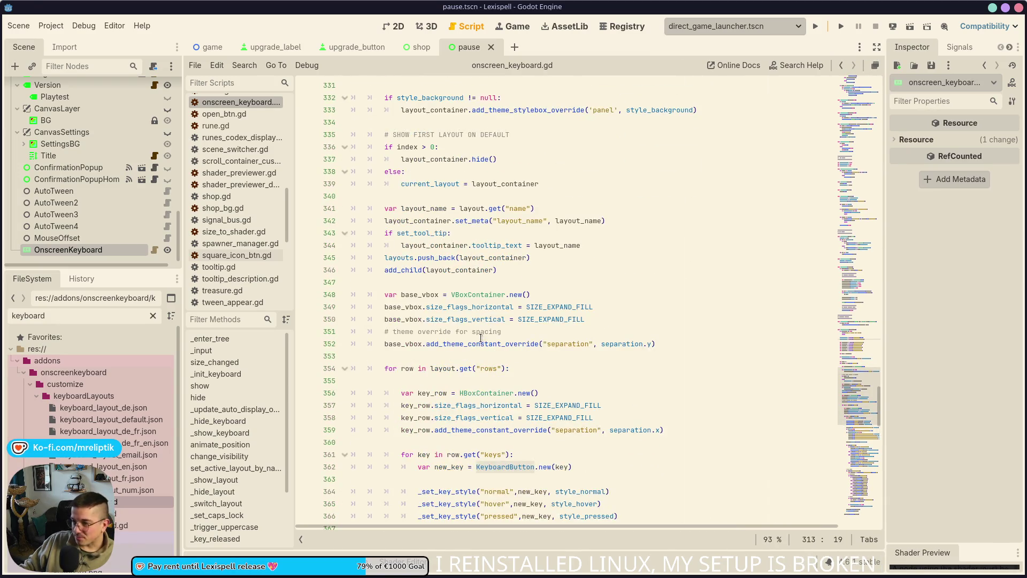
double_click(422, 296)
scroll(481, 316, up, 1)
scroll(500, 327, up, 2)
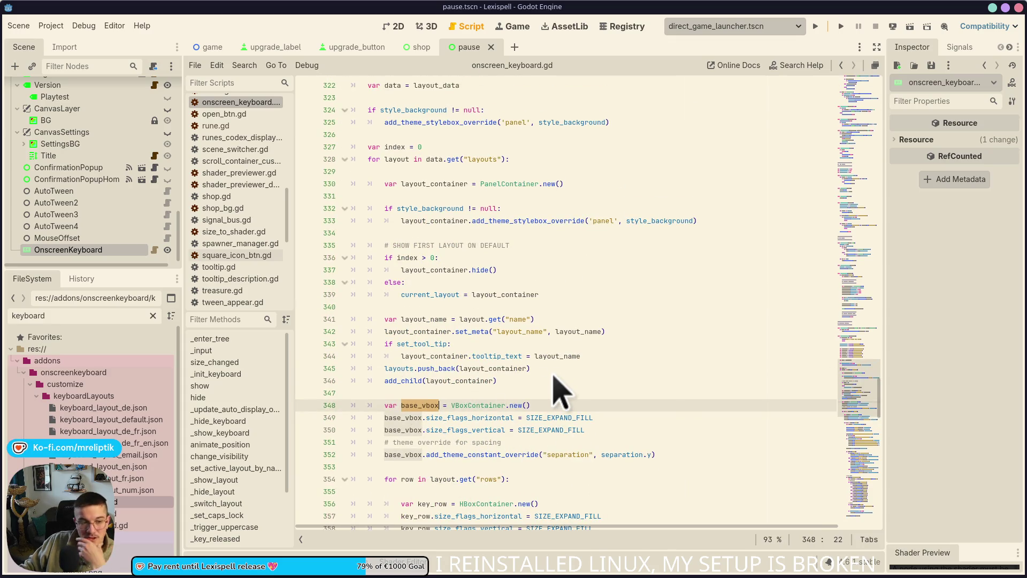
scroll(461, 210, up, 2)
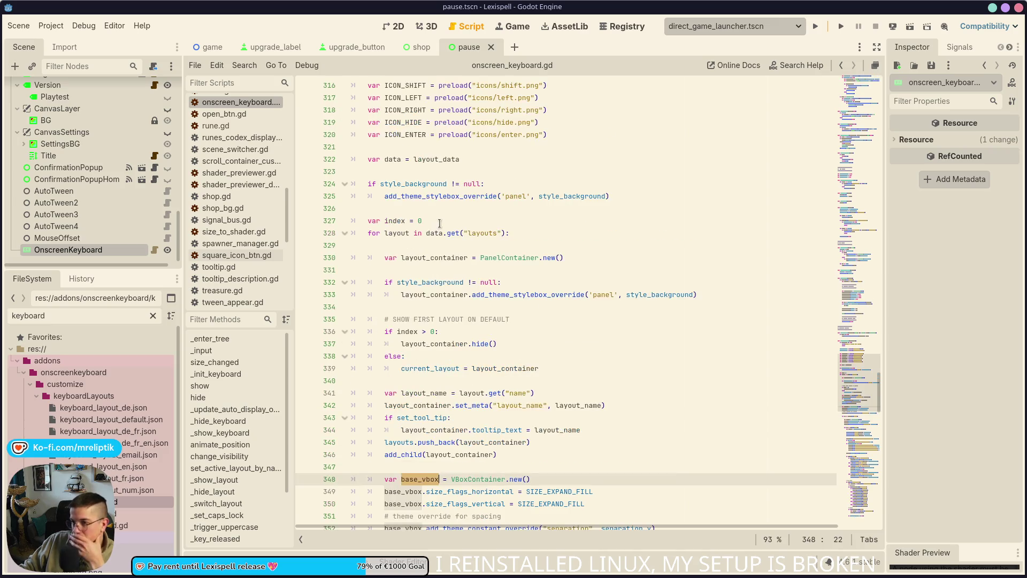
scroll(417, 190, up, 4)
double_click(410, 221)
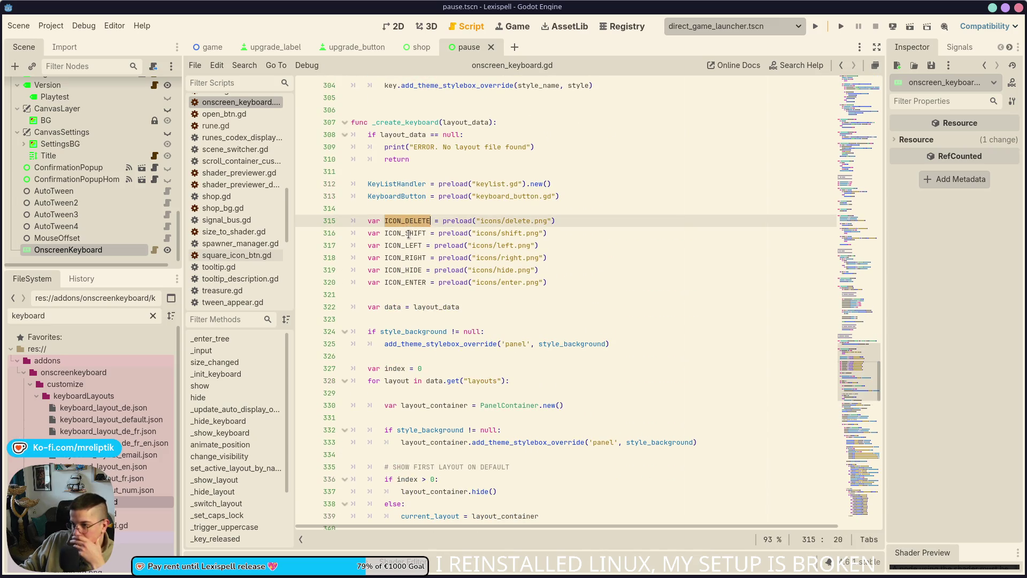
double_click(410, 234)
scroll(439, 270, down, 2)
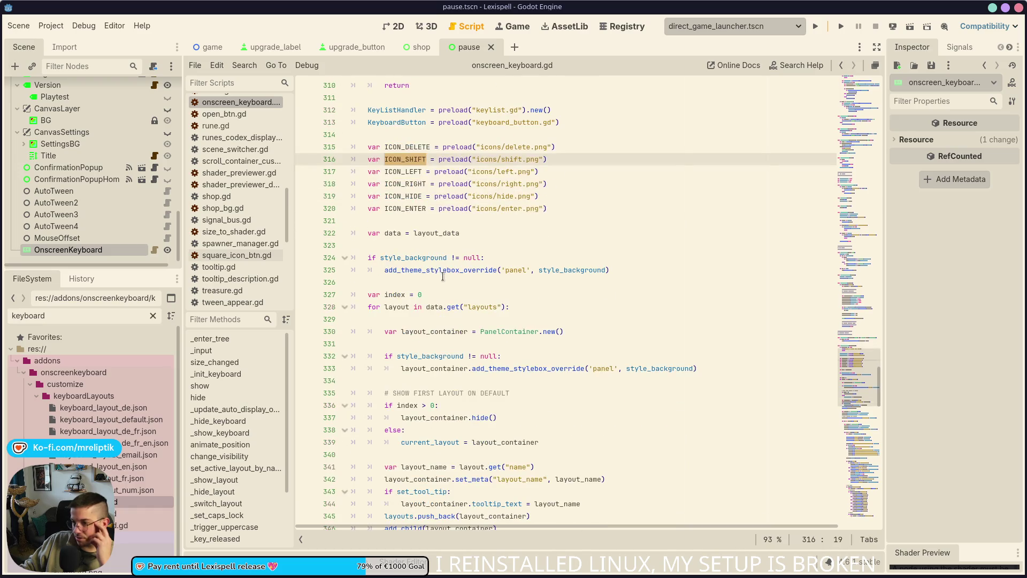
double_click(388, 234)
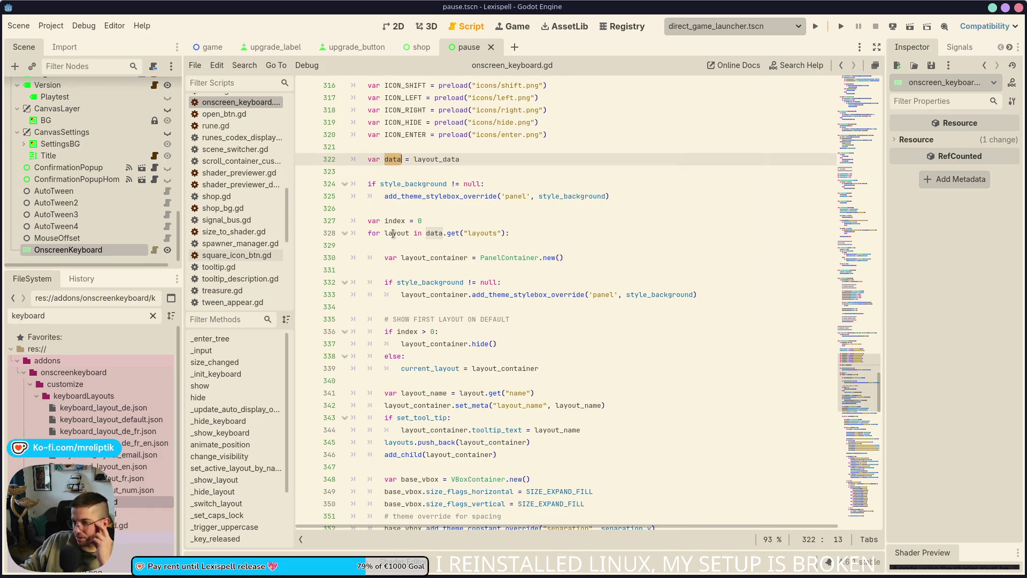
click(394, 234)
click(431, 258)
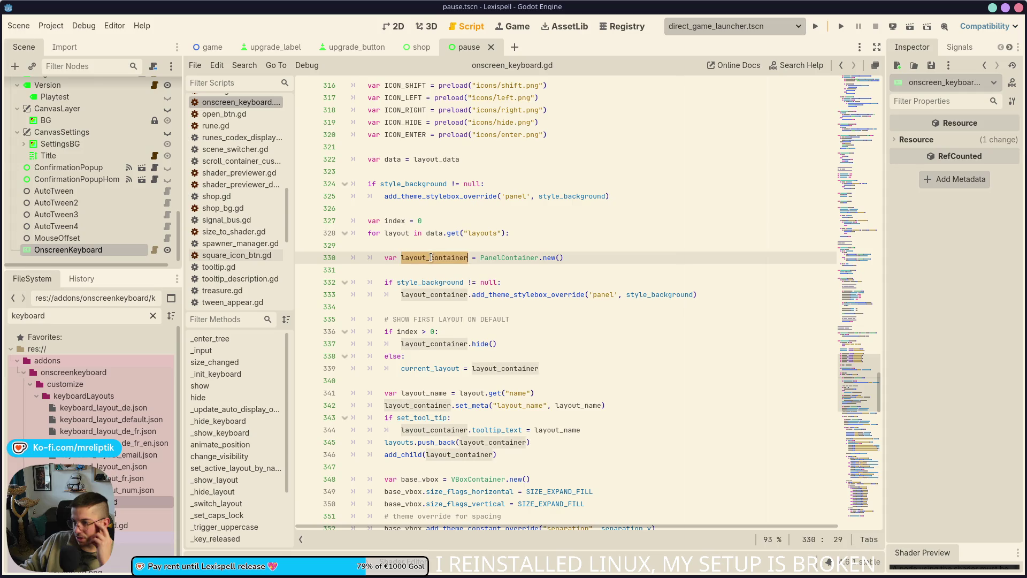
double_click(449, 299)
scroll(449, 321, up, 4)
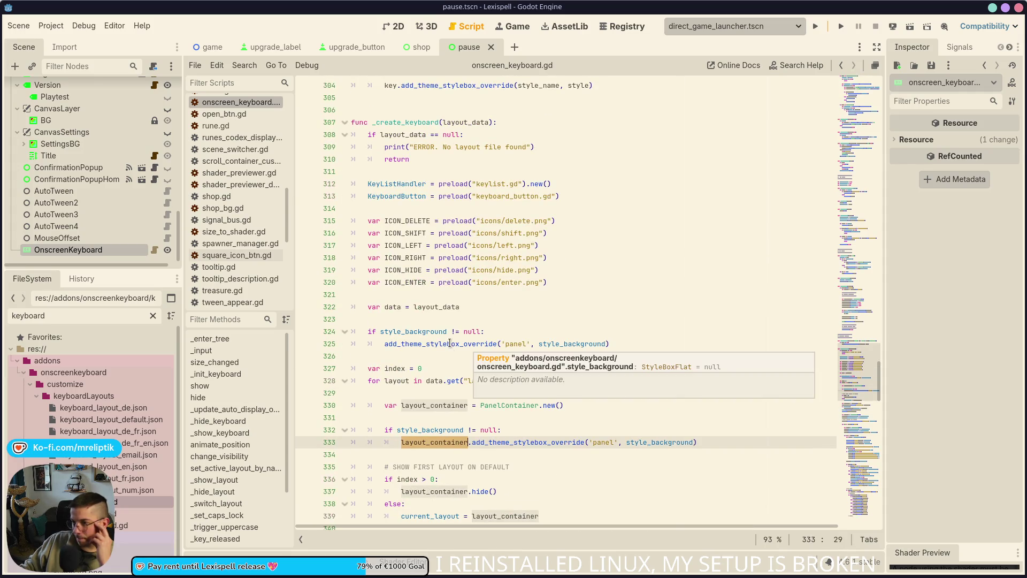
double_click(402, 203)
scroll(446, 280, down, 5)
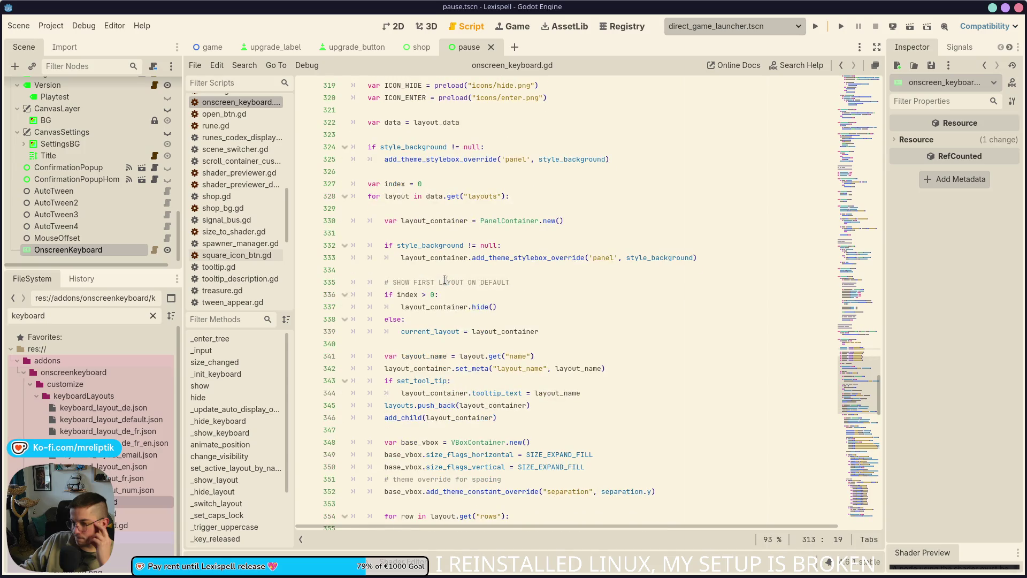
scroll(446, 256, down, 5)
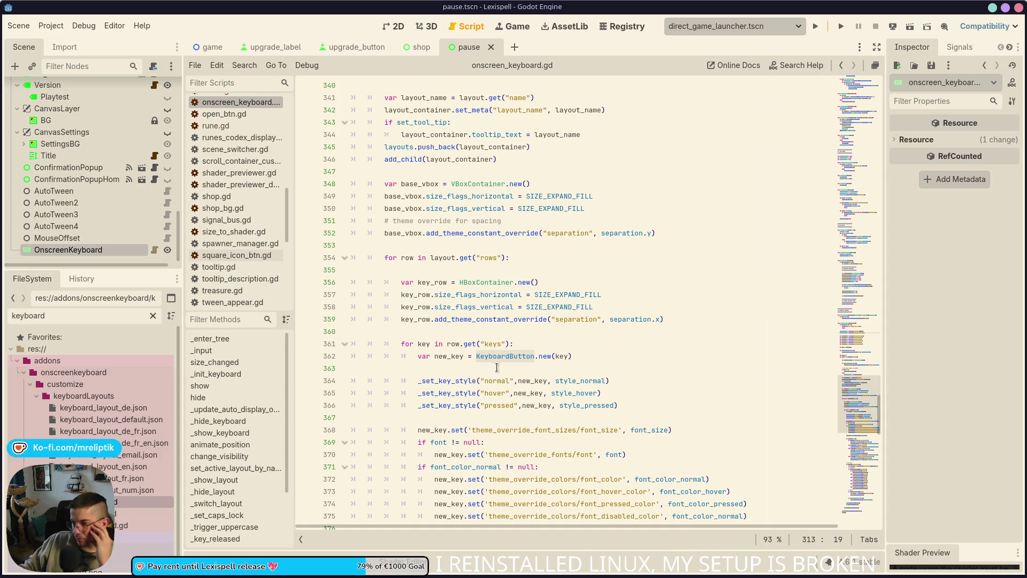
double_click(499, 355)
scroll(499, 354, up, 10)
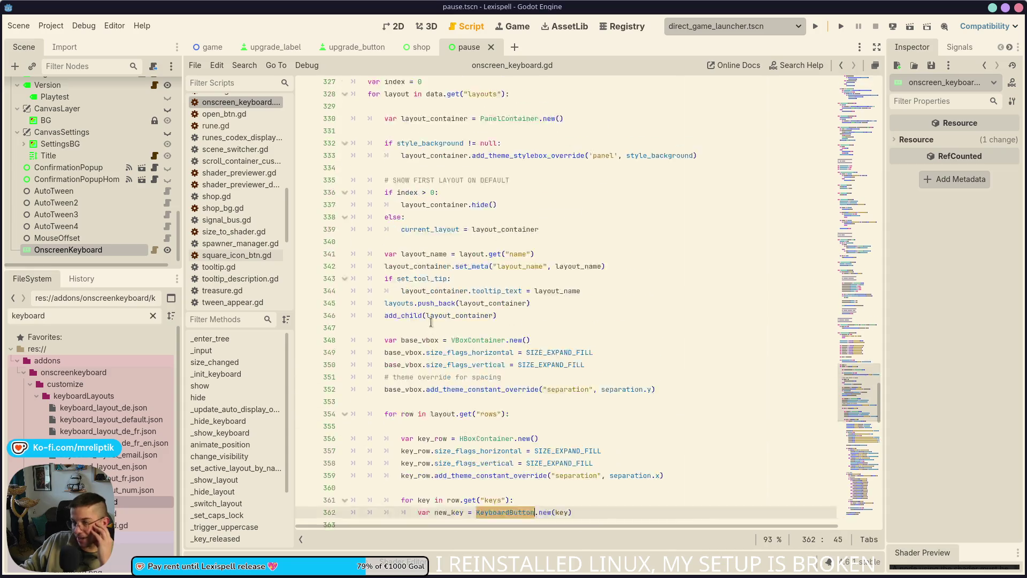
double_click(385, 160)
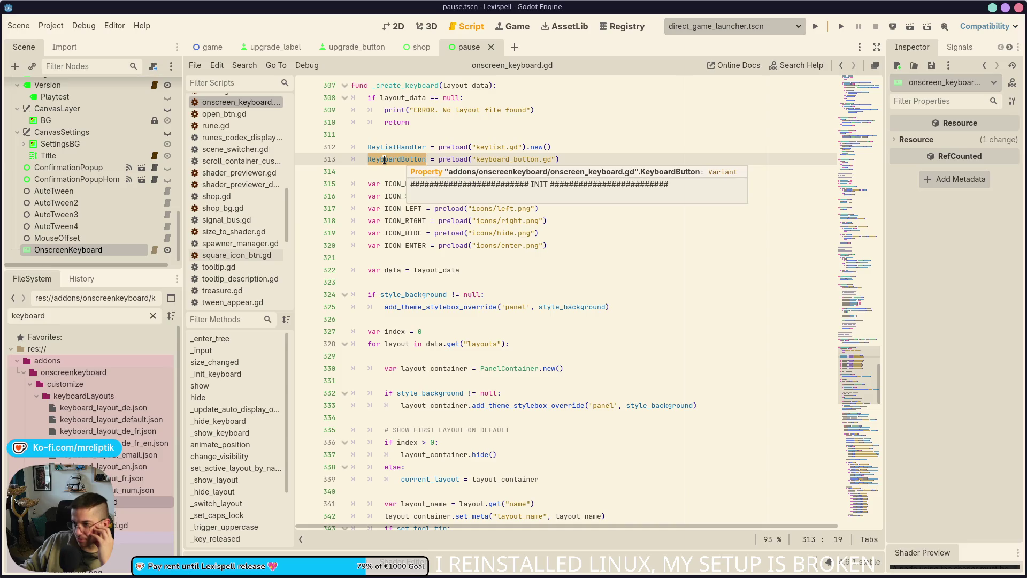
triple_click(396, 161)
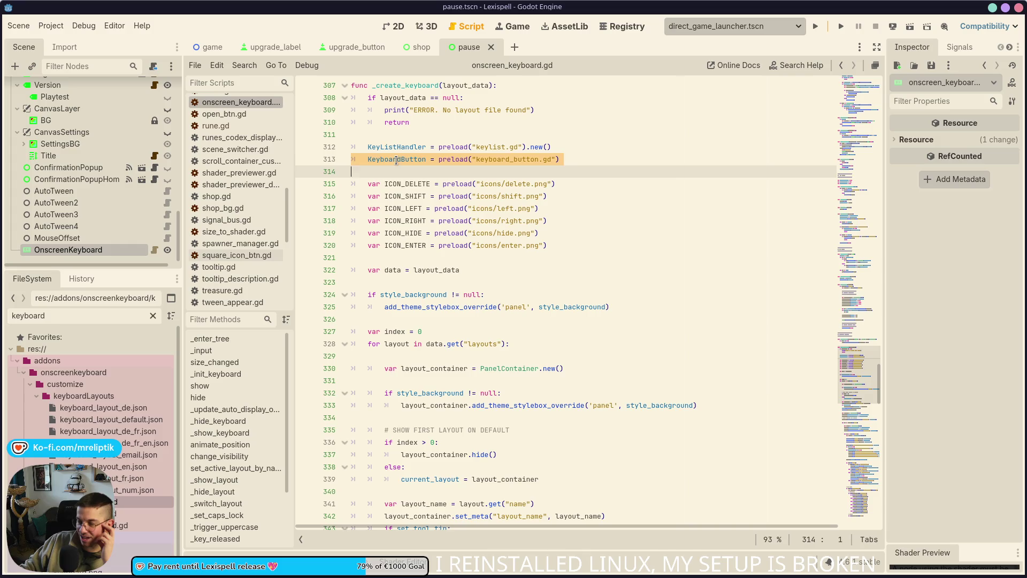
double_click(394, 158)
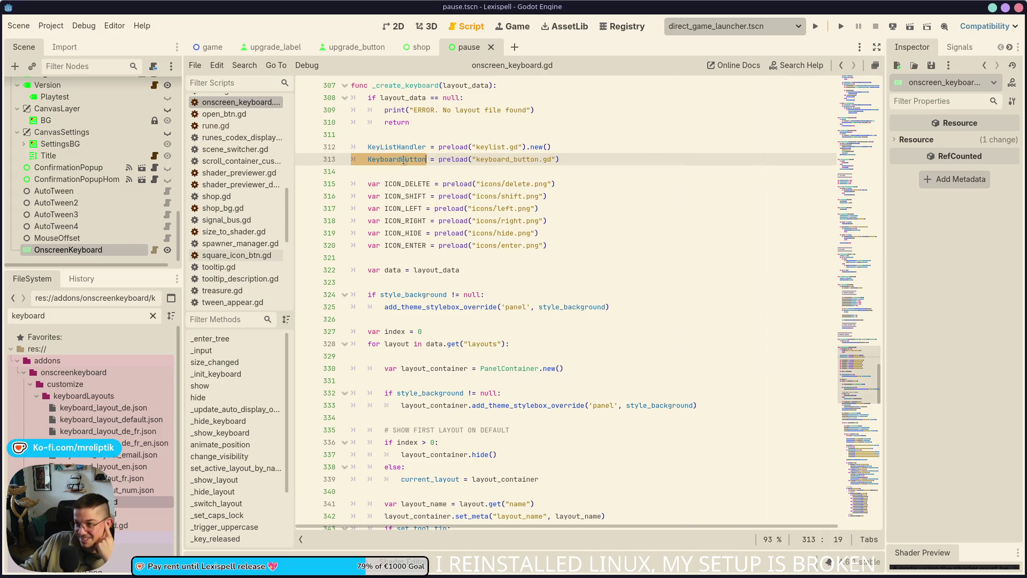
scroll(477, 225, down, 5)
scroll(476, 224, down, 7)
click(449, 319)
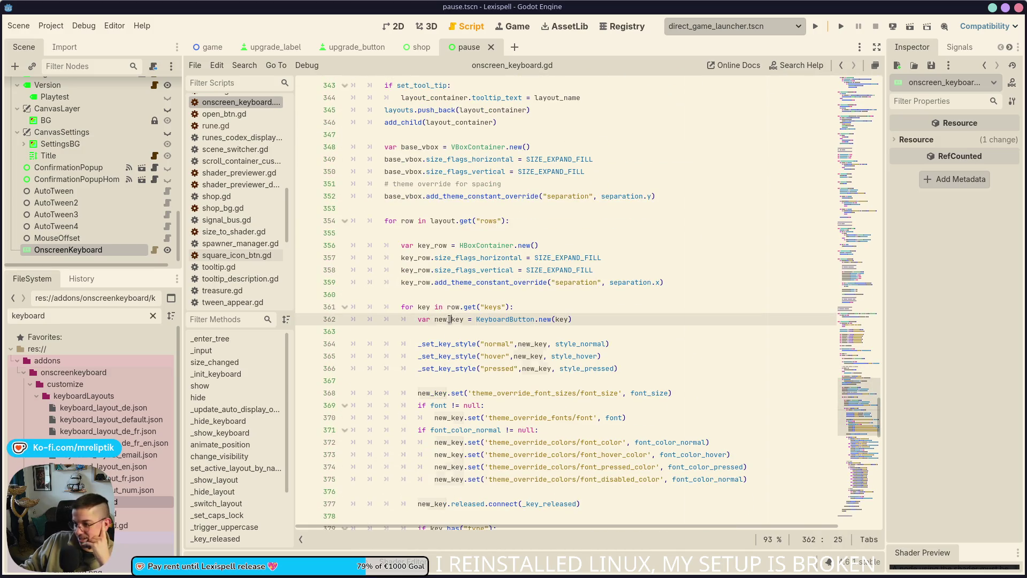
double_click(449, 319)
scroll(487, 356, down, 1)
scroll(452, 345, down, 1)
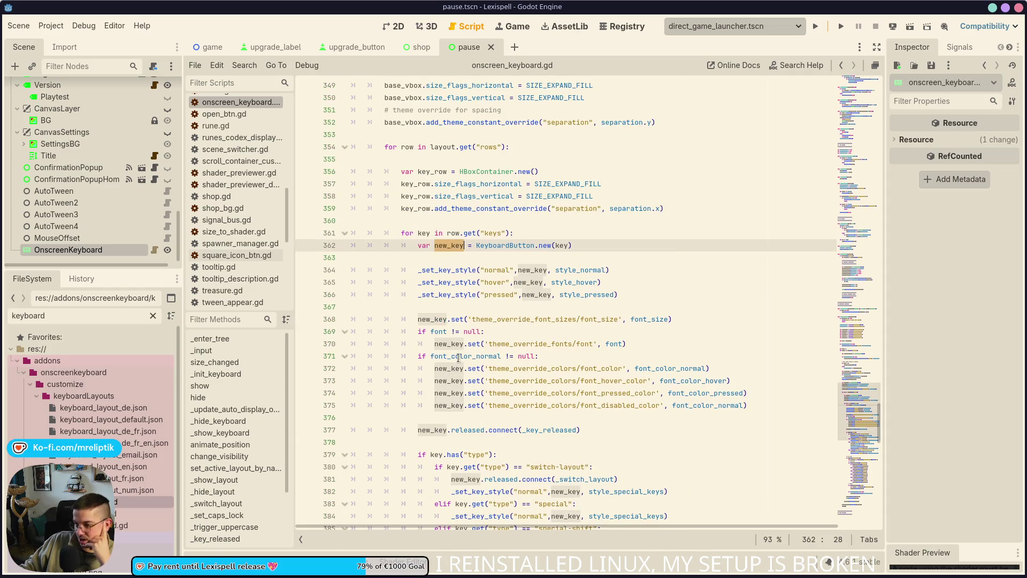
scroll(594, 325, down, 5)
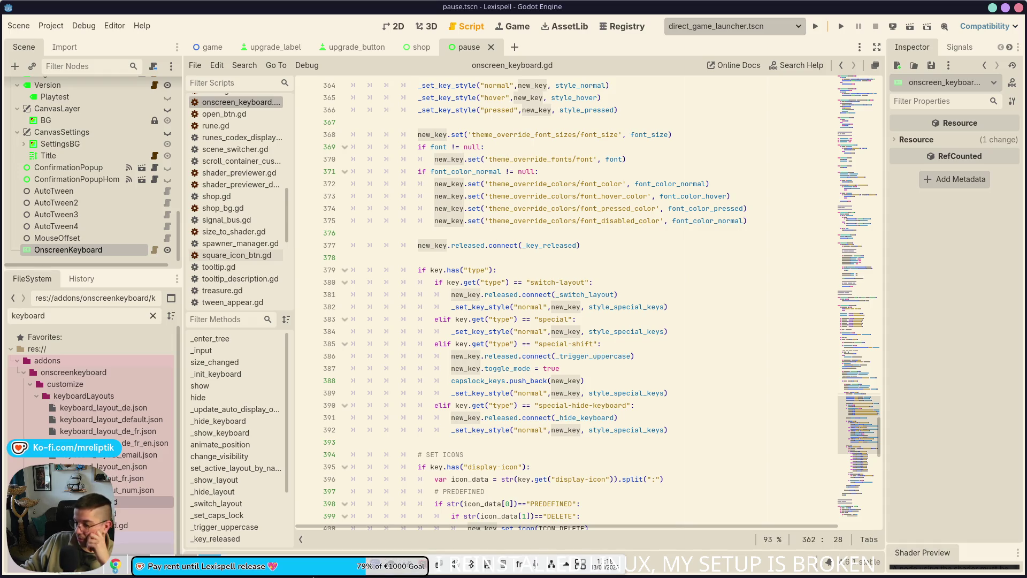
scroll(396, 381, down, 2)
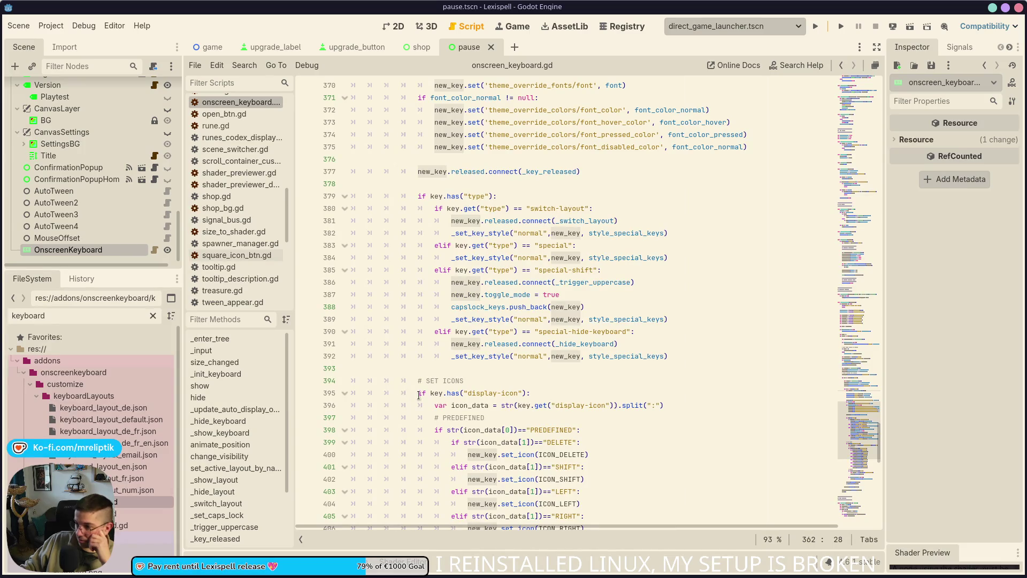
click(460, 344)
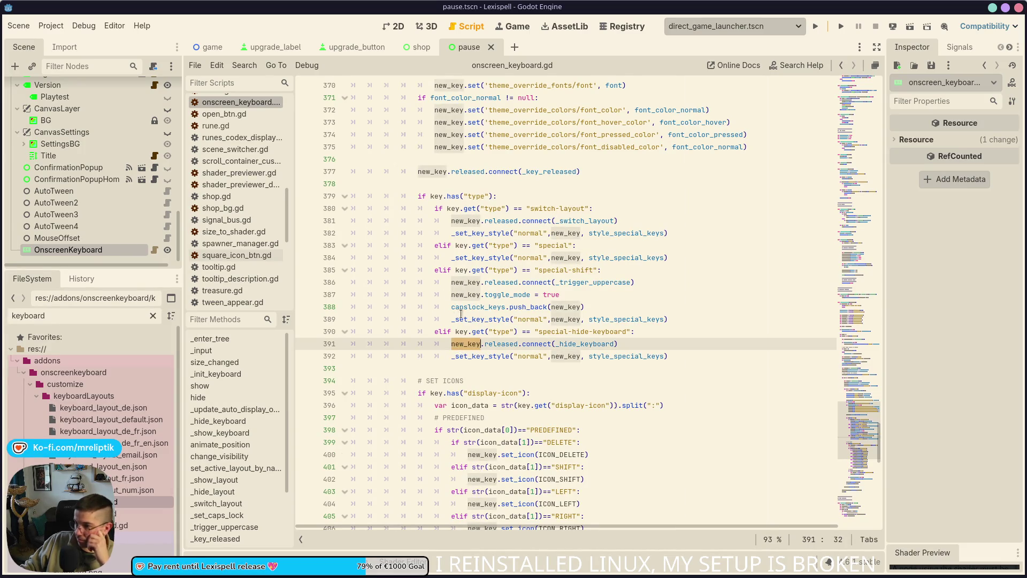
scroll(465, 343, up, 7)
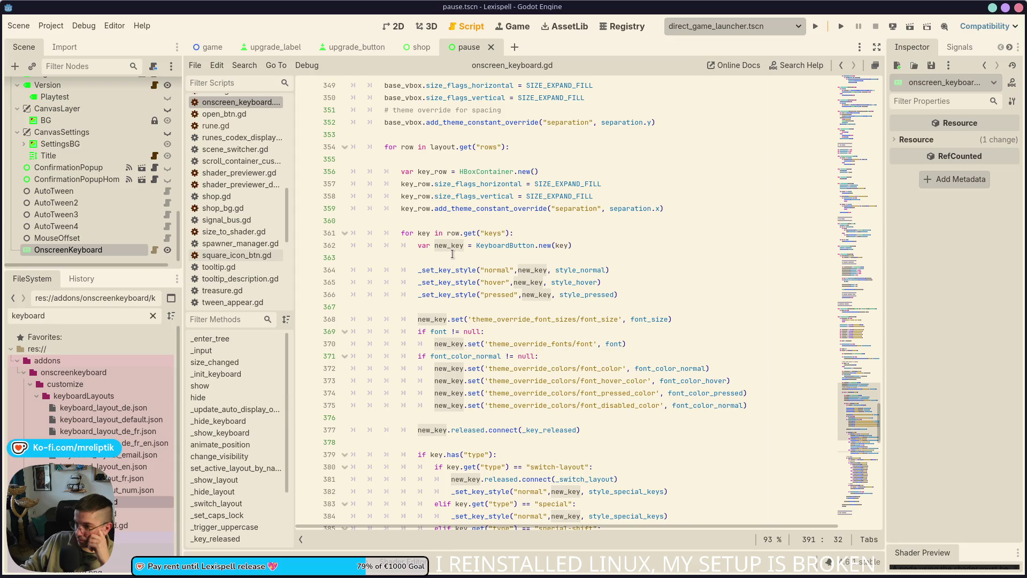
click(458, 246)
scroll(461, 283, down, 17)
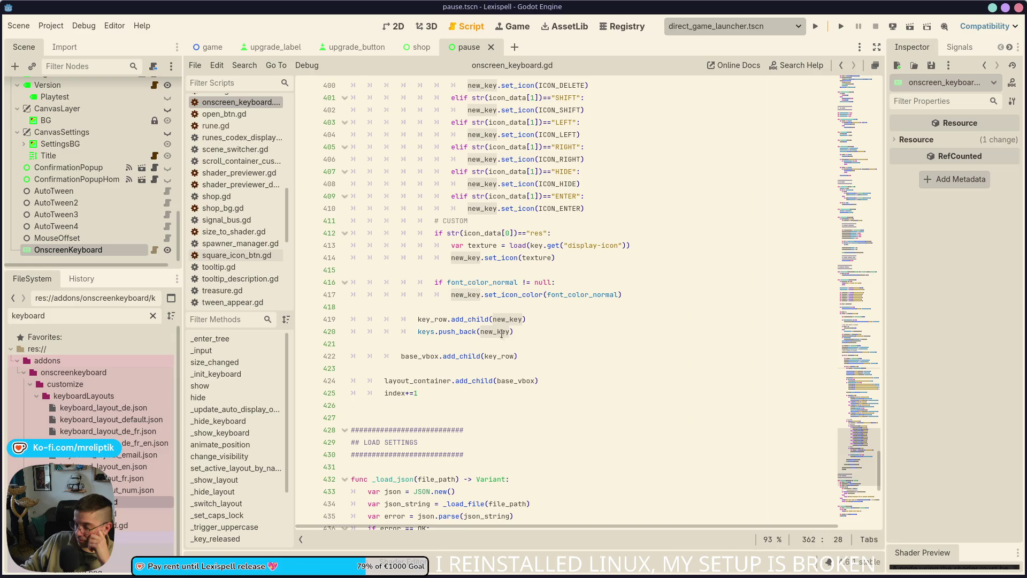
double_click(427, 332)
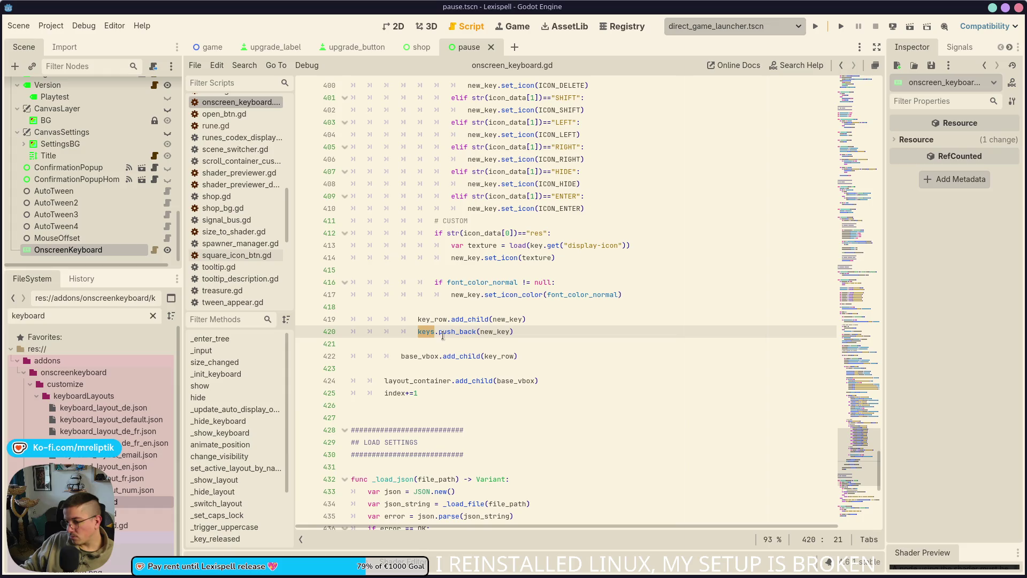
mouse_move(432, 332)
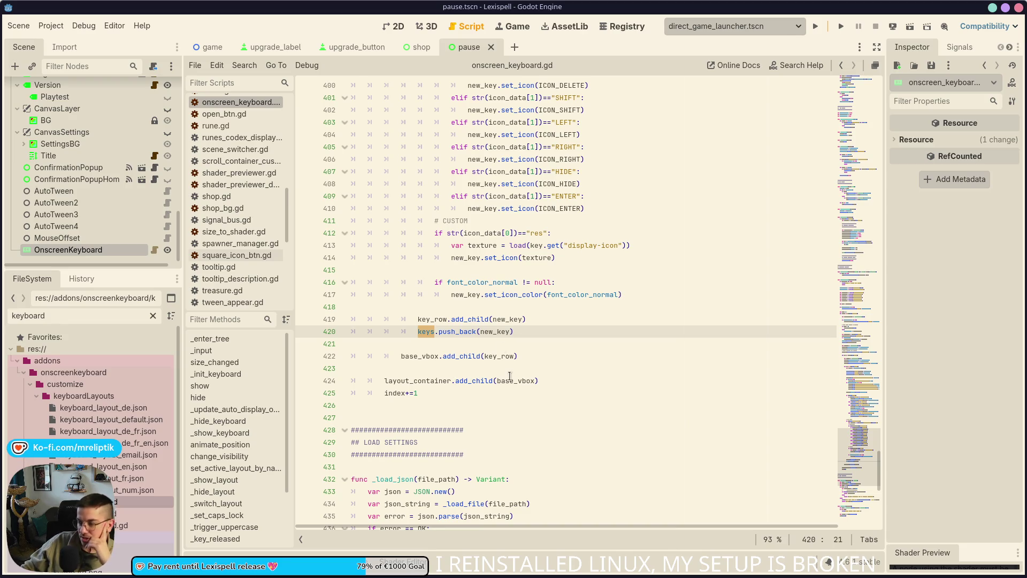
mouse_move(511, 377)
scroll(484, 438, up, 20)
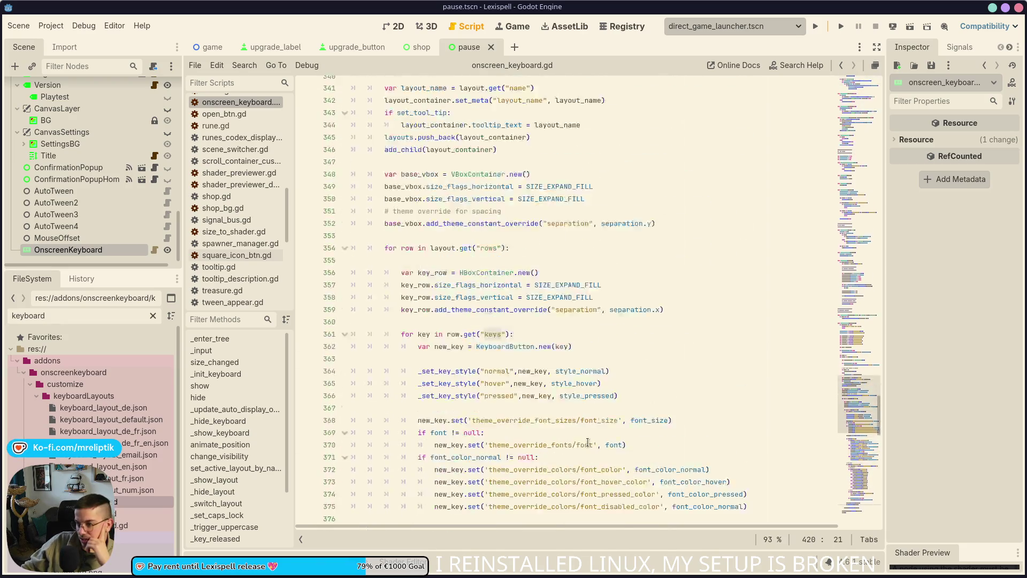
- Trace KeyboardButton from line 313 up to its var declaration on line 90
double_click(395, 141)
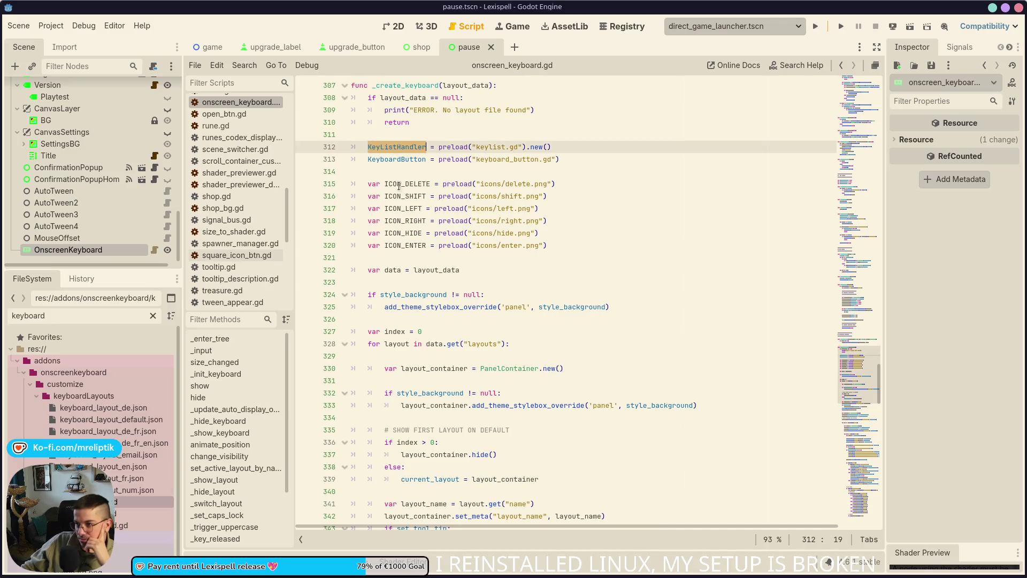
scroll(434, 278, up, 4)
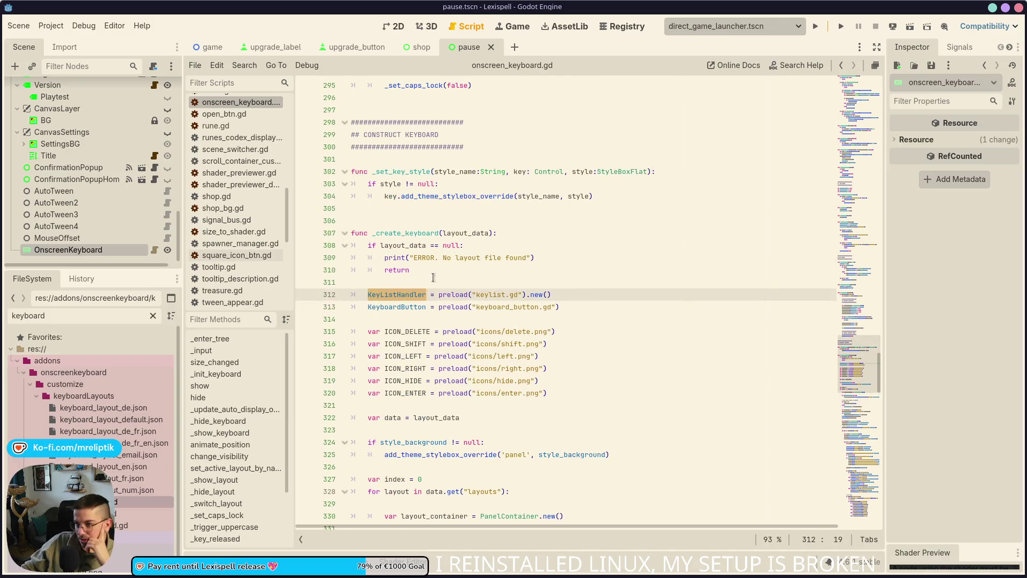
double_click(396, 308)
mouse_move(402, 310)
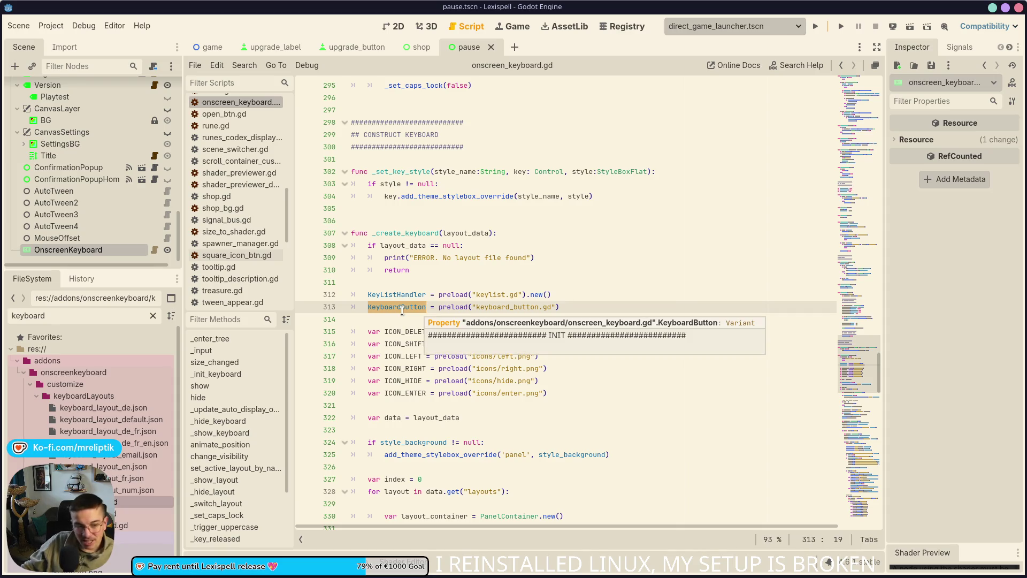
scroll(498, 391, up, 15)
scroll(498, 390, up, 20)
scroll(478, 414, up, 15)
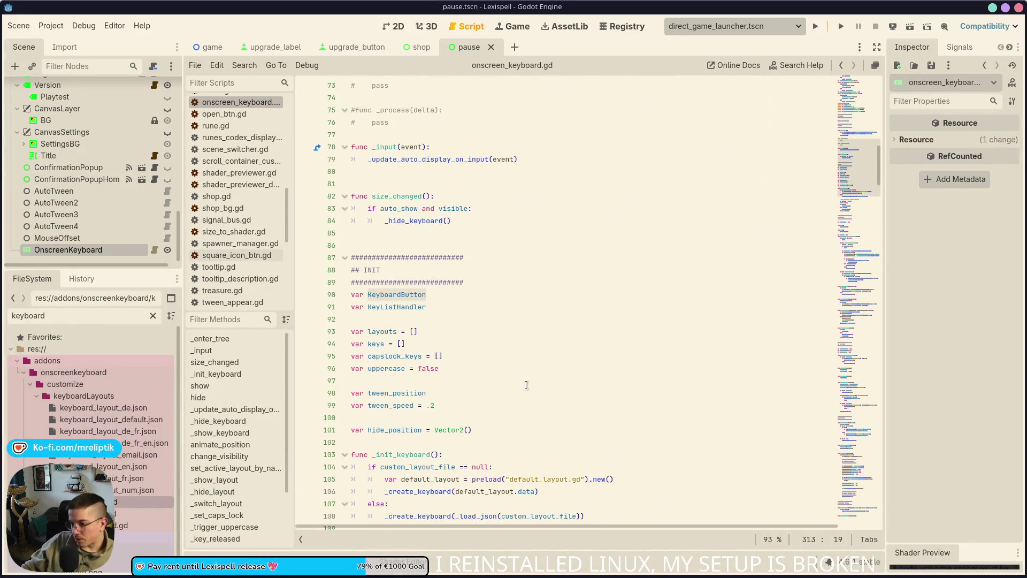
triple_click(397, 295)
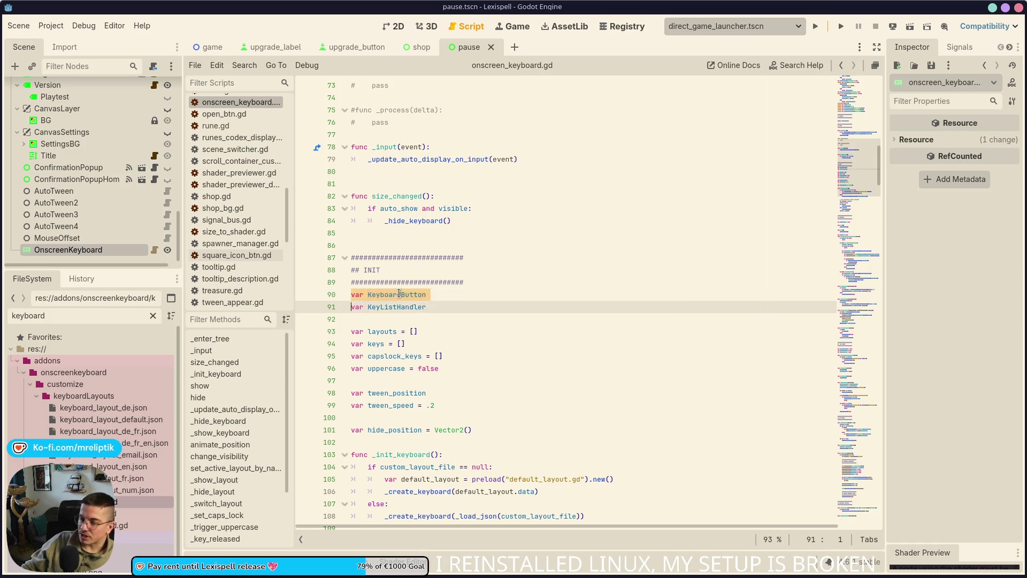
triple_click(399, 294)
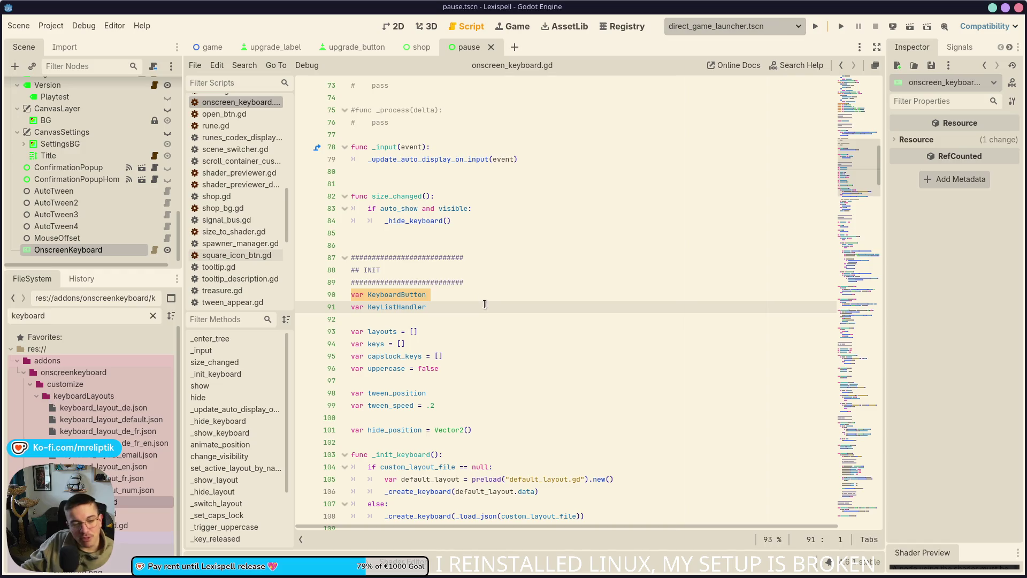
double_click(394, 295)
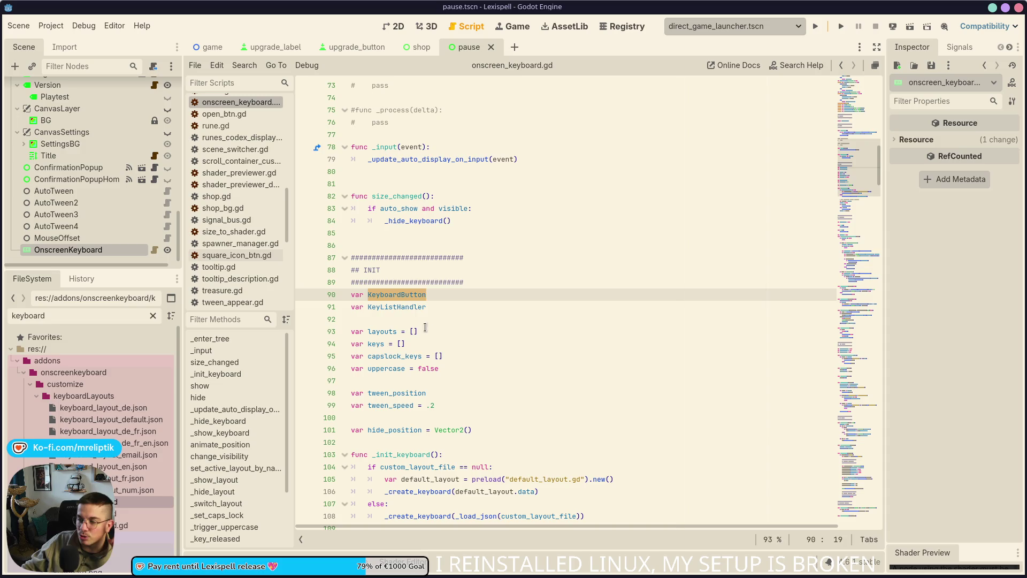
- Jump to the _input function, then show the pause scene's 2D canvas
scroll(388, 295, down, 20)
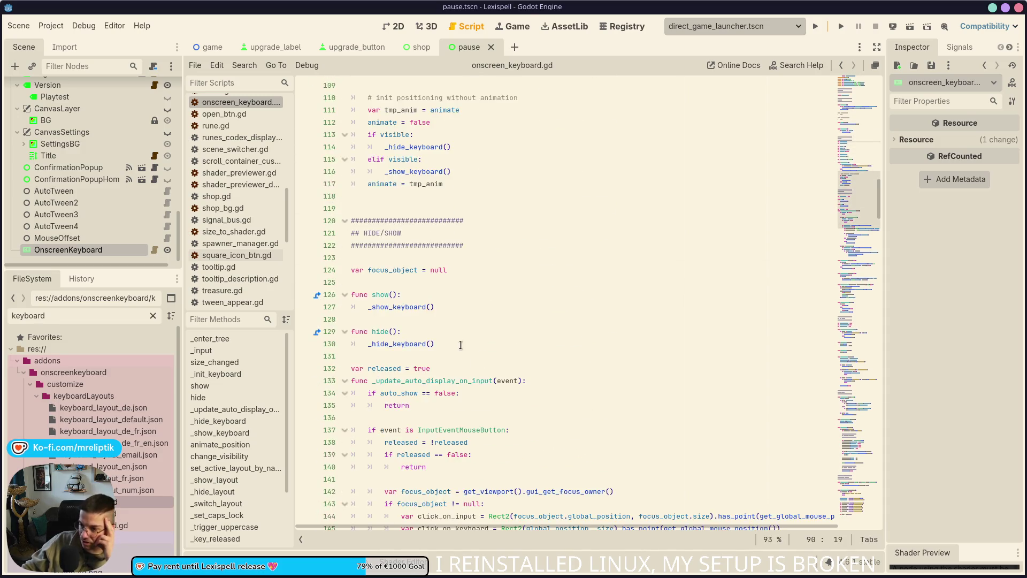
scroll(518, 378, down, 20)
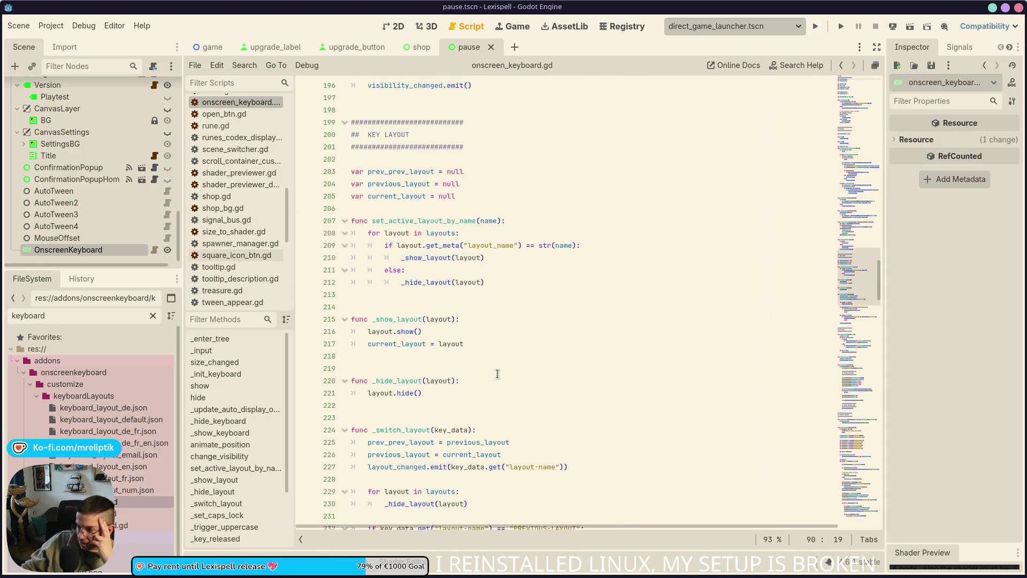
scroll(499, 371, down, 7)
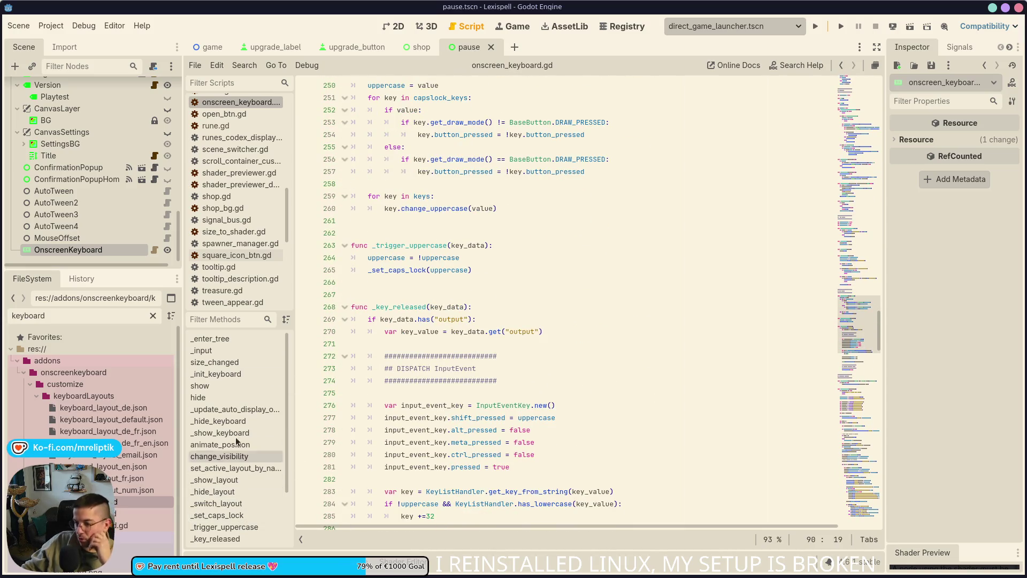
click(235, 468)
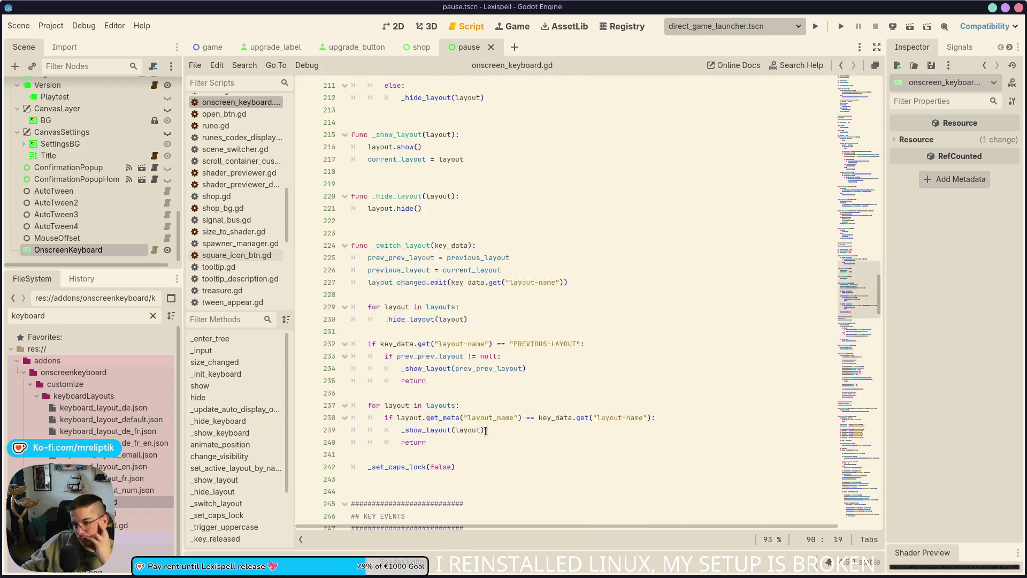
click(203, 351)
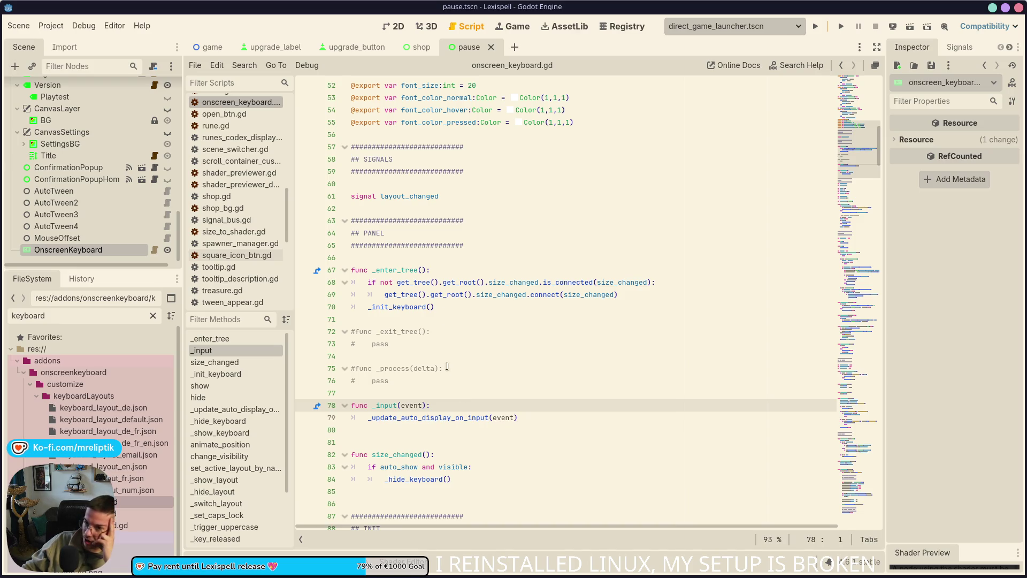
click(395, 25)
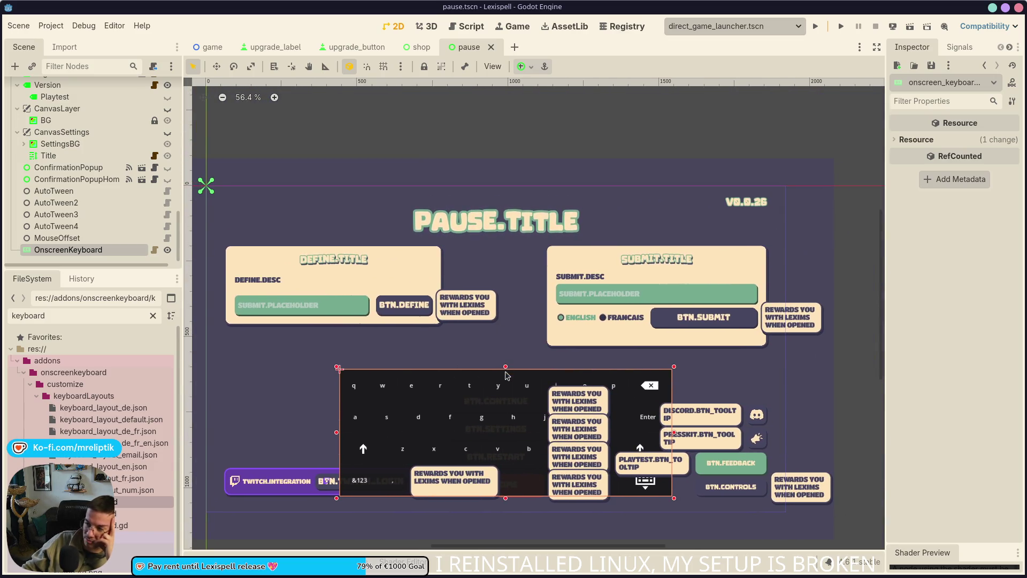
- Select the Input LineEdit to view its properties, then switch to the Using InputEvent docs
click(294, 306)
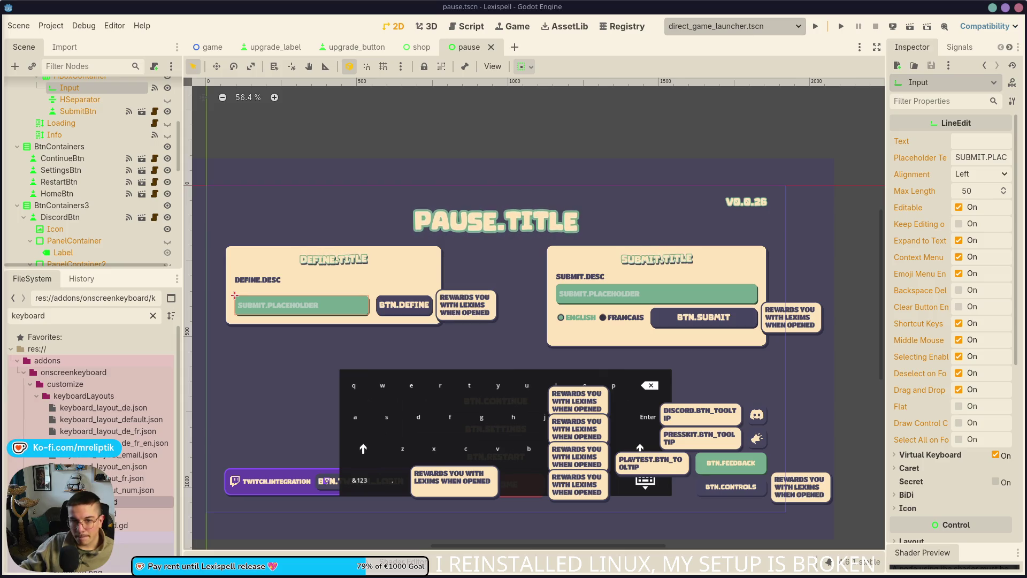
key(alt+Tab)
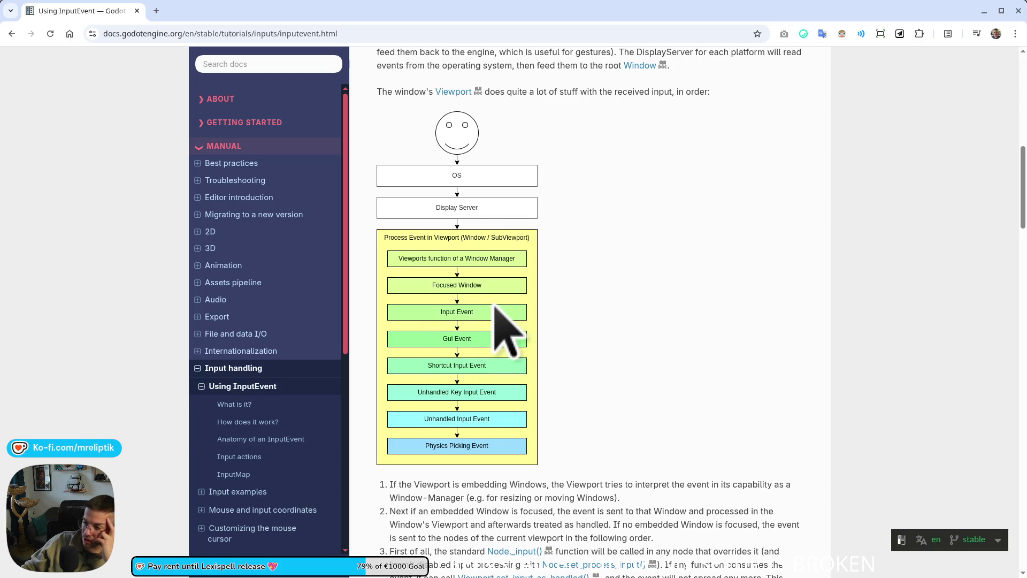
- Read the Using InputEvent processing-order diagram, then switch back to pause.tscn in Godot
scroll(506, 323, down, 3)
scroll(509, 319, up, 3)
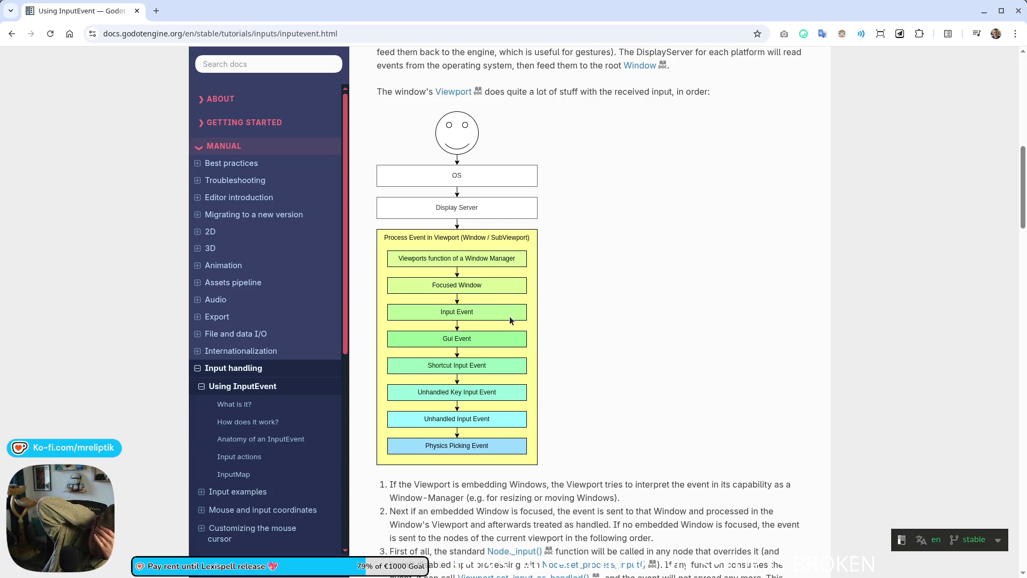
key(alt+Tab)
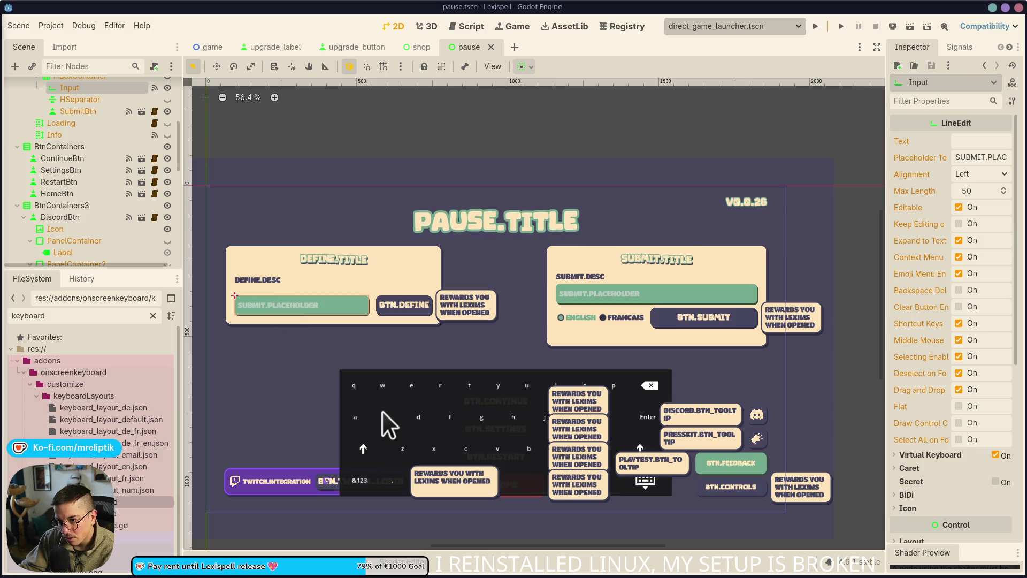
- Scroll the Scene tree and select the OnscreenKeyboard node
scroll(80, 242, down, 8)
scroll(80, 241, down, 3)
scroll(80, 242, down, 2)
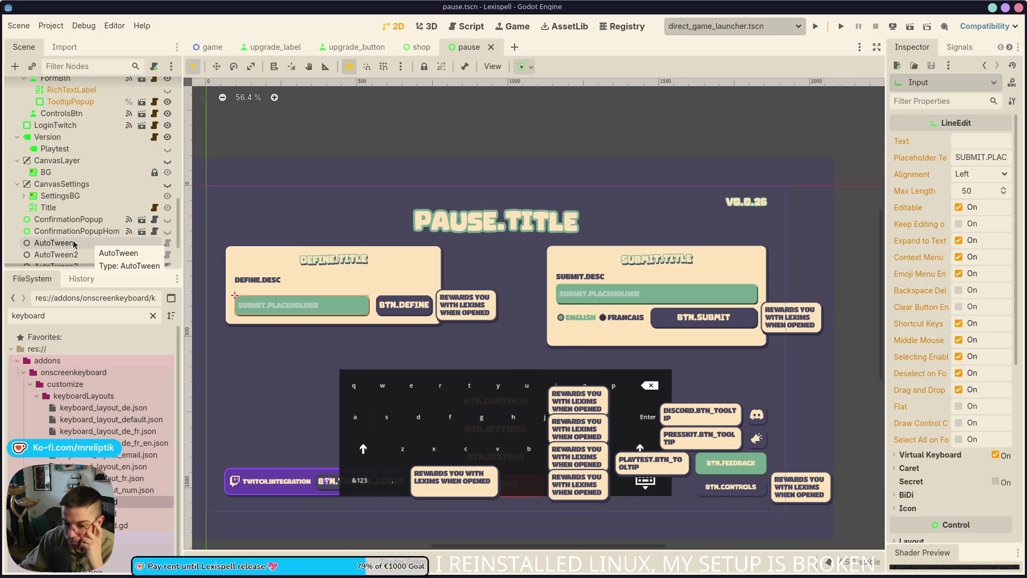
scroll(61, 230, down, 3)
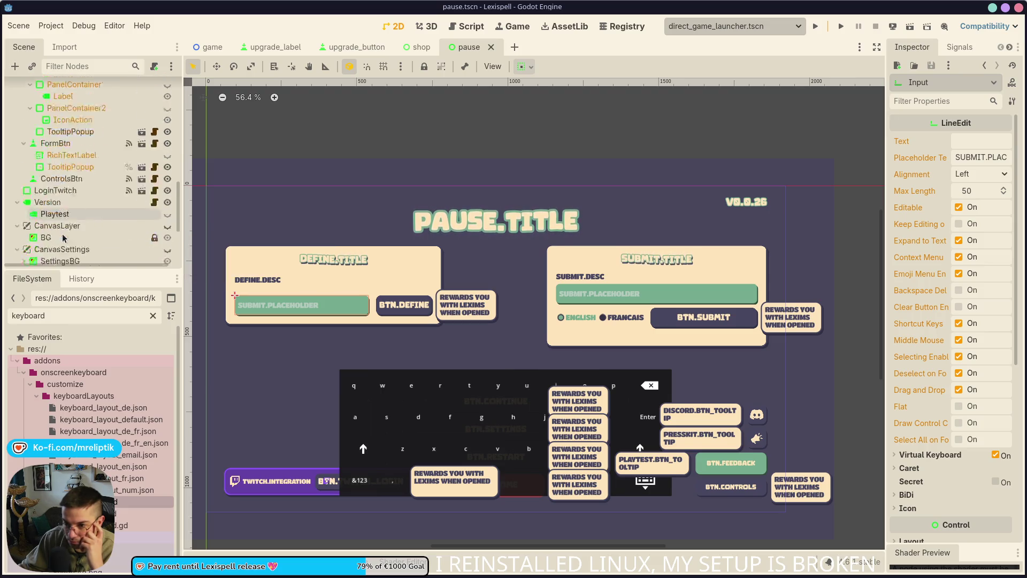
click(69, 250)
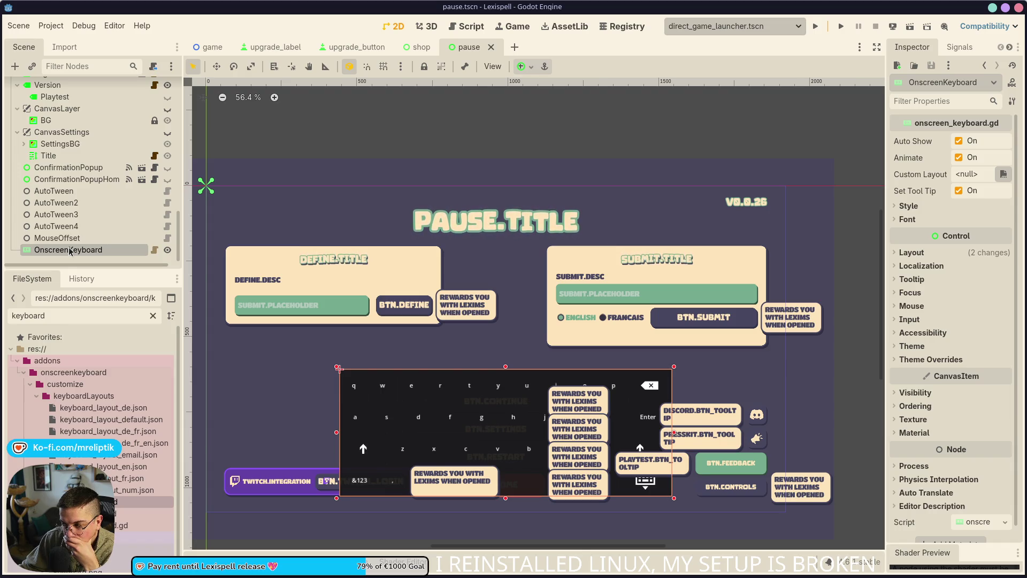
- Review the SUBMIT.PLACEHOLDER field's connected signals in a widened dock, then run the project
click(298, 310)
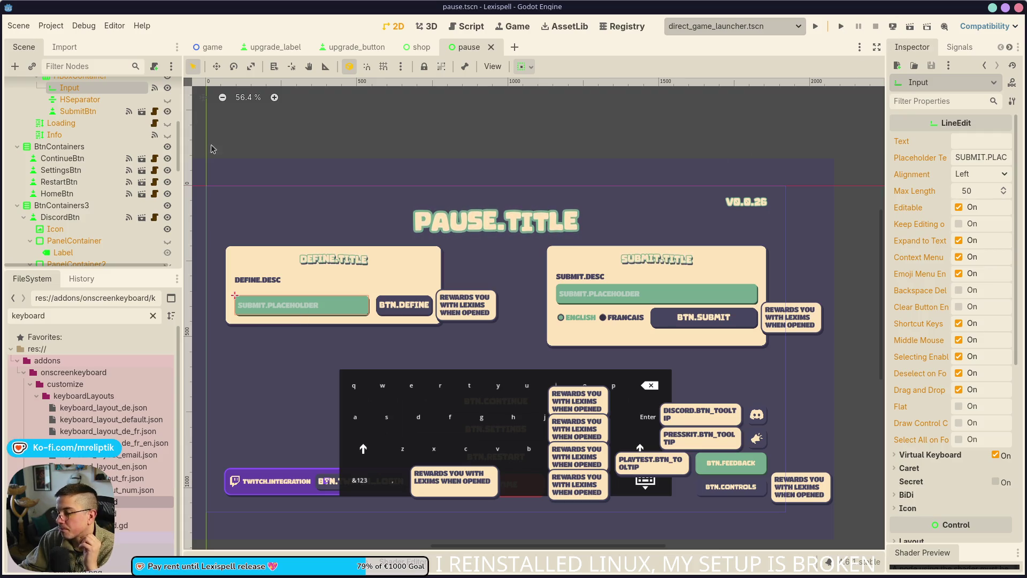
scroll(73, 167, up, 4)
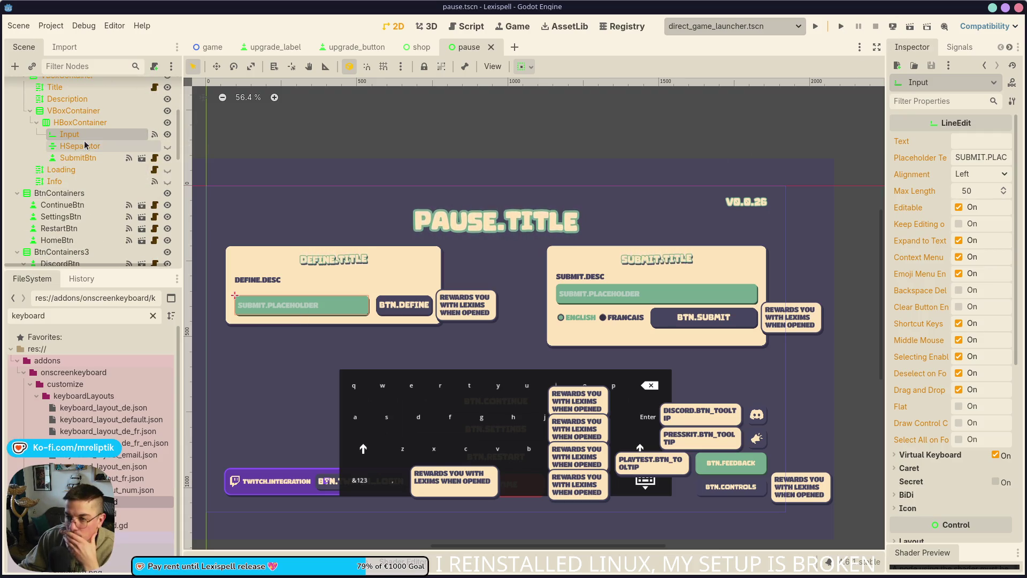
scroll(80, 152, up, 4)
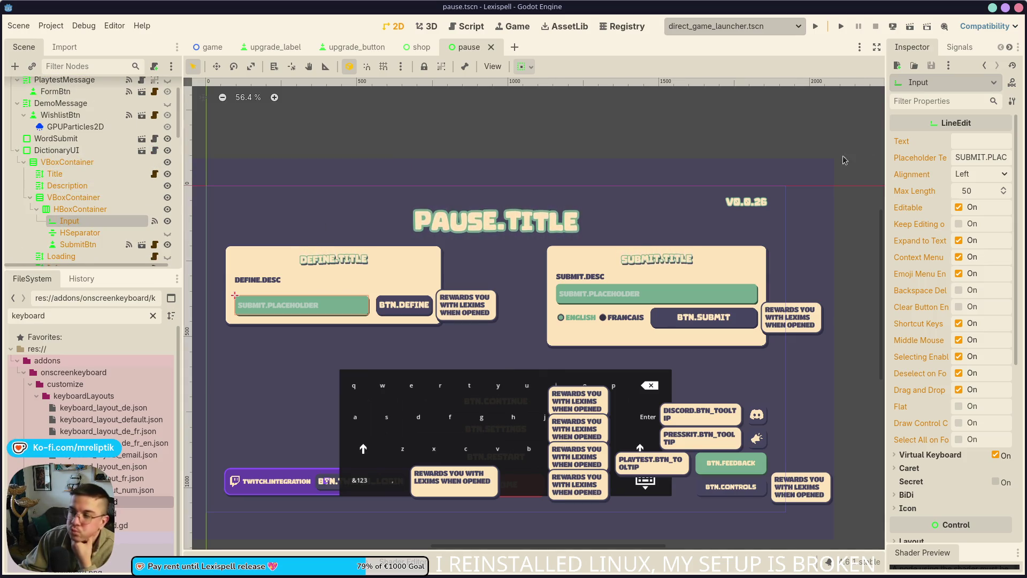
click(959, 47)
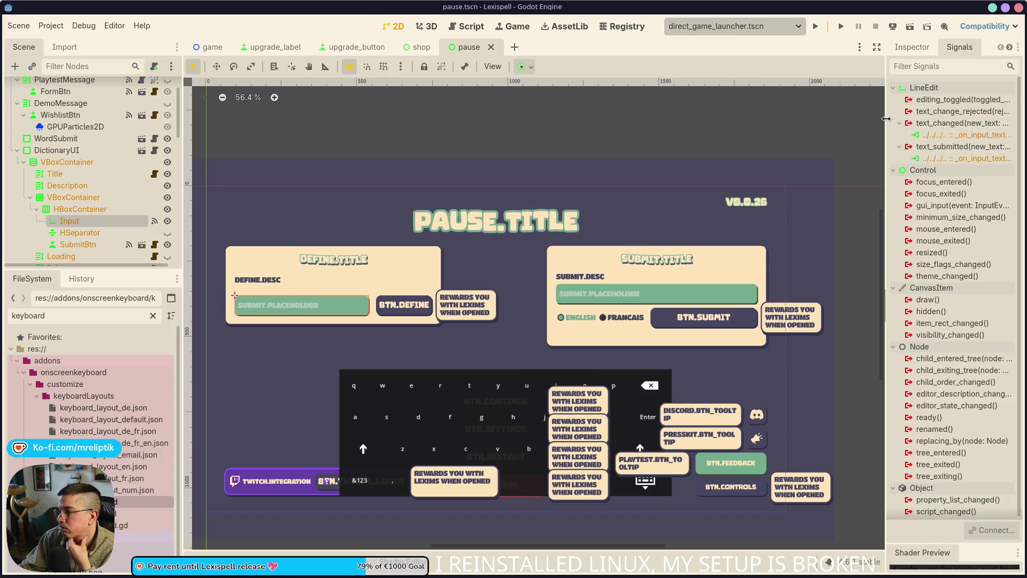
drag(885, 123, 796, 124)
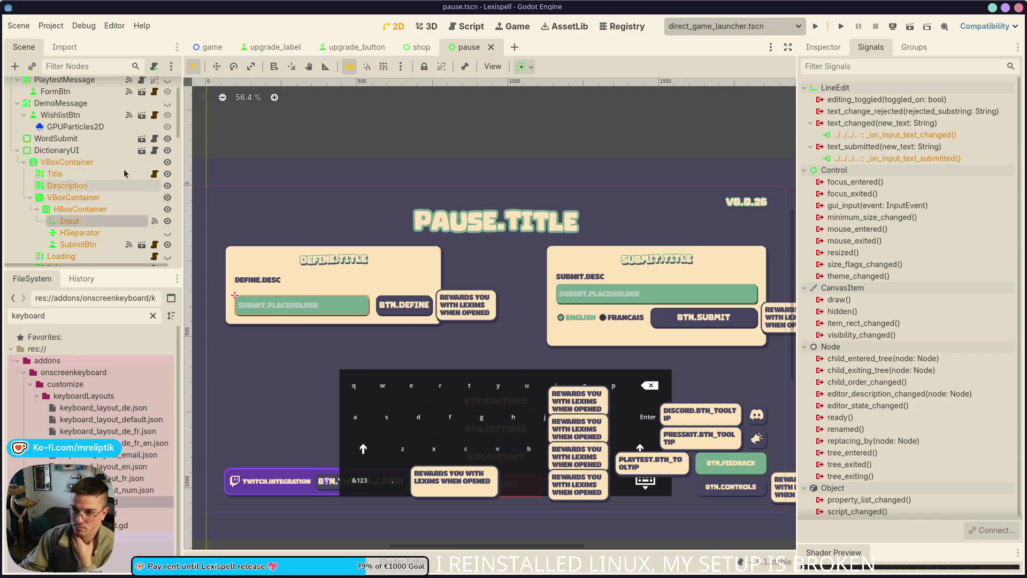
scroll(85, 216, down, 3)
scroll(84, 220, down, 10)
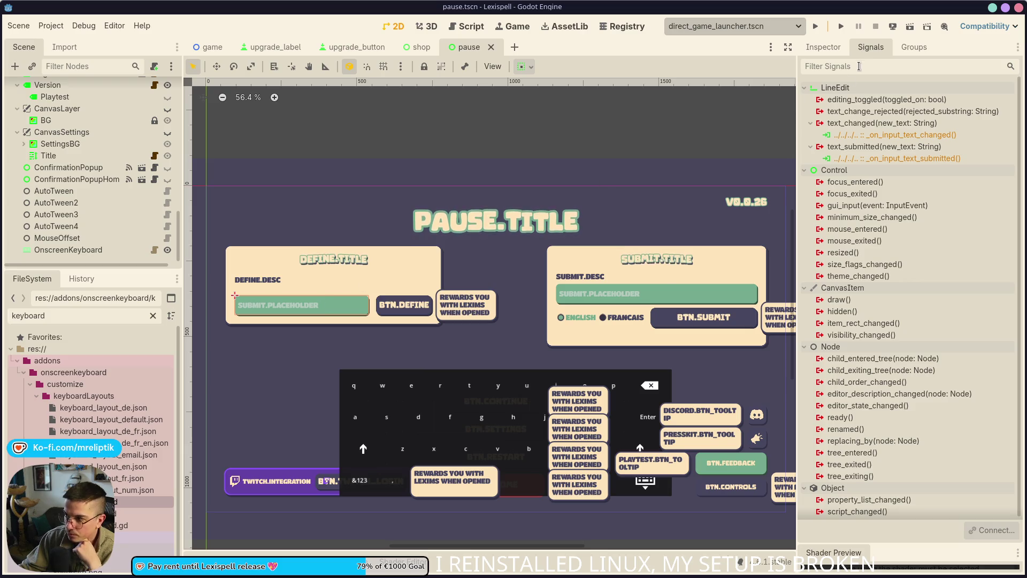
click(894, 26)
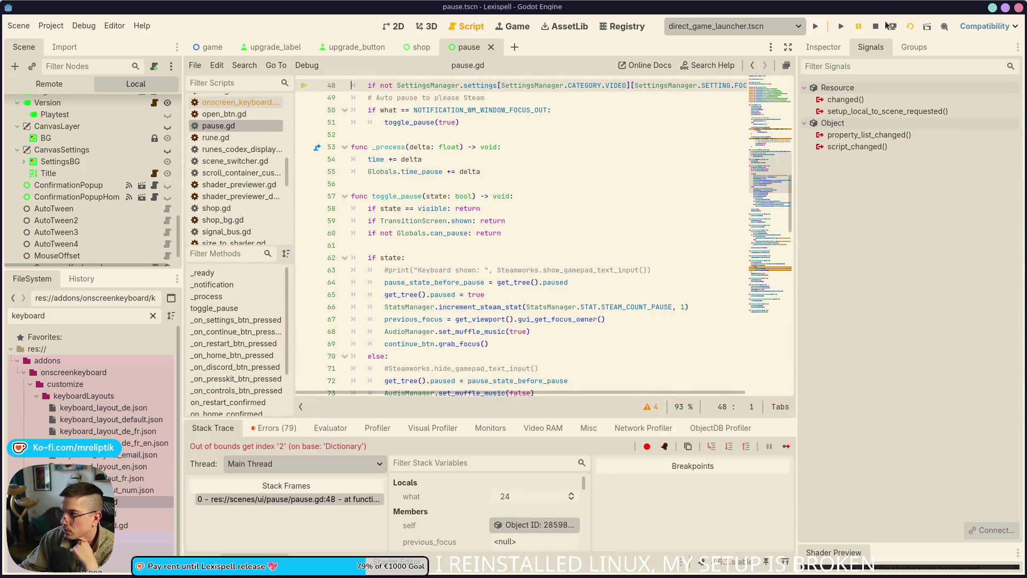
- Restart the game, pause it, and focus the Wiktionary word and Missing Word fields
click(890, 25)
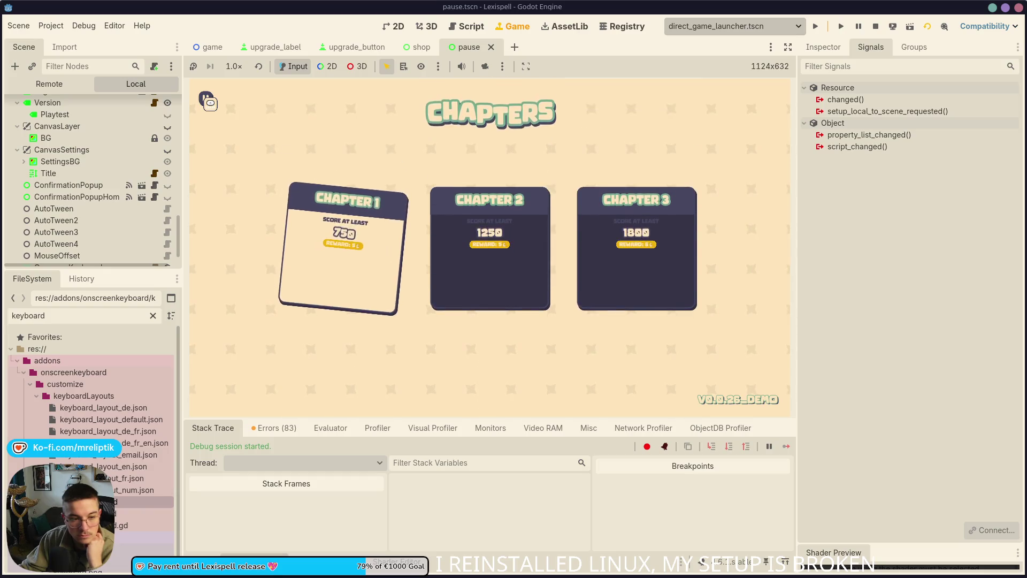
key(Escape)
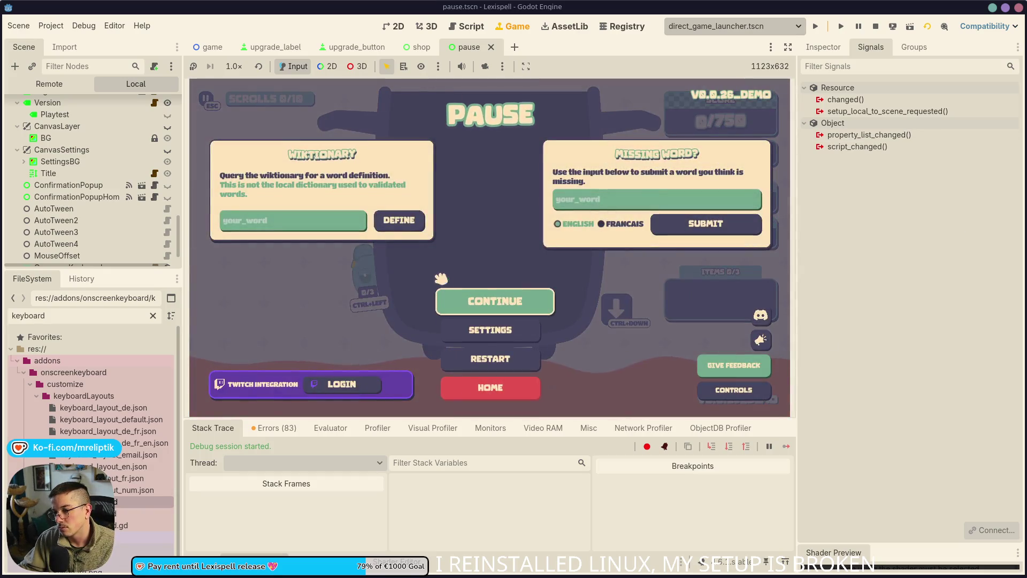
click(290, 226)
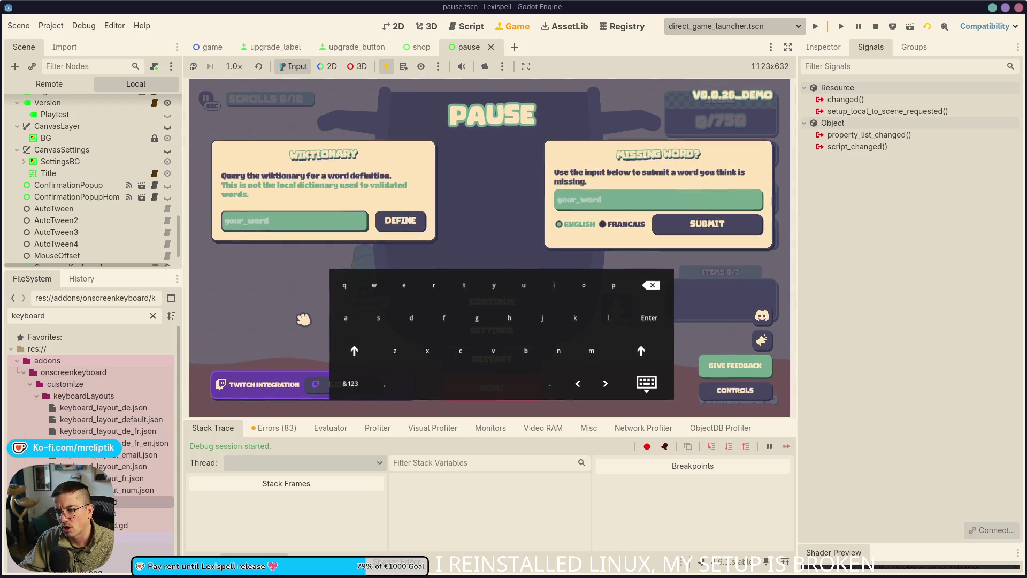
click(616, 199)
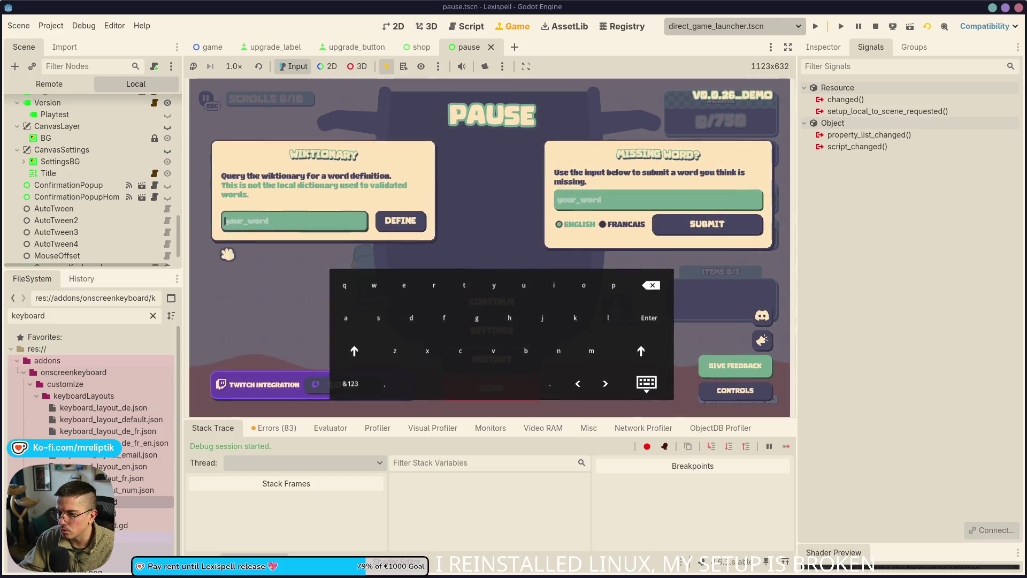
- Select OnscreenKeyboard, view its Inspector properties, and open onscreen_keyboard.gd
scroll(92, 240, down, 1)
click(93, 250)
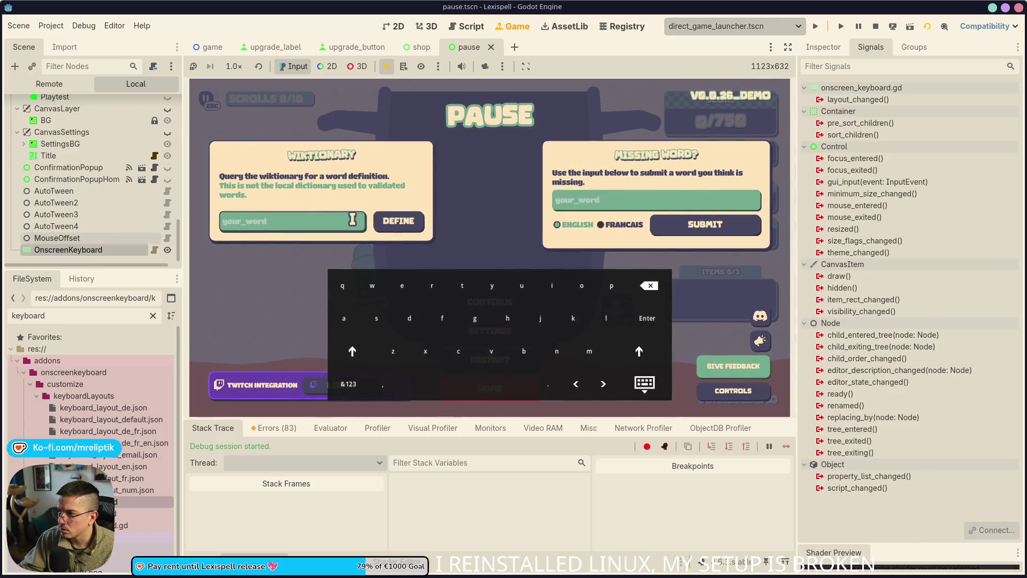
click(817, 48)
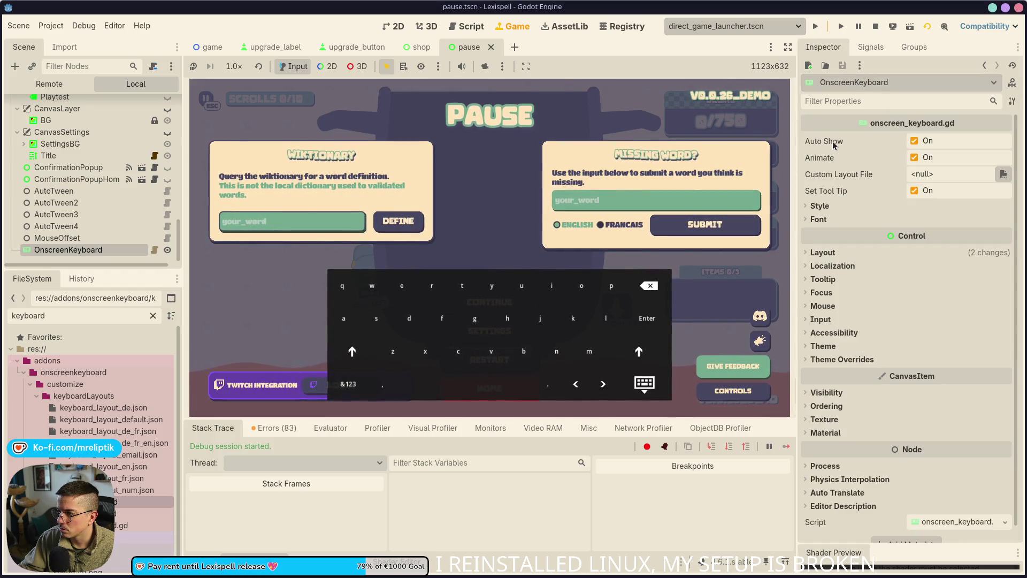
click(155, 250)
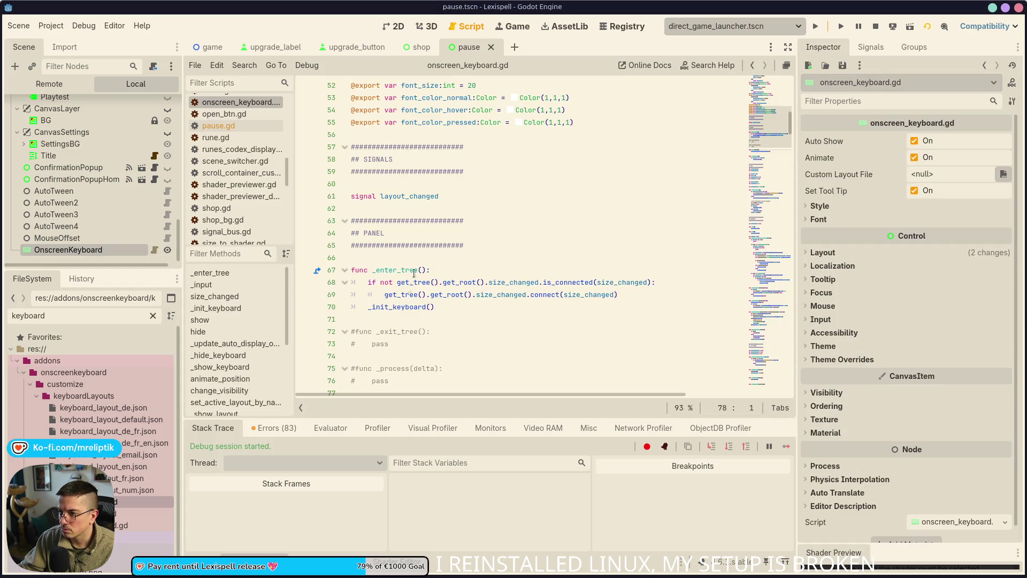
- Search onscreen_keyboard.gd for auto_show and step to its next occurrence
click(510, 200)
key(ctrl+f)
text(auto_show)
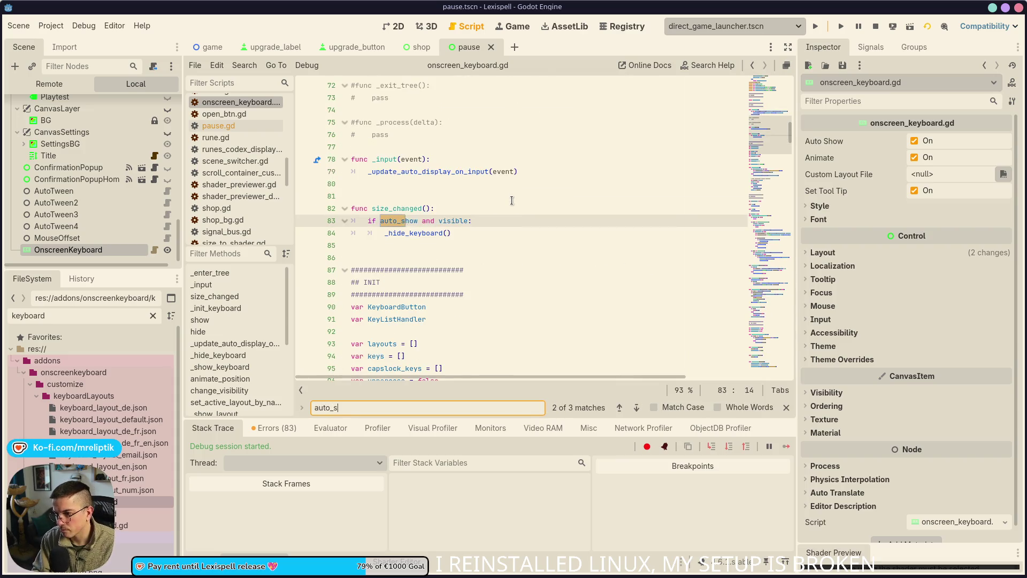
key(ctrl+f)
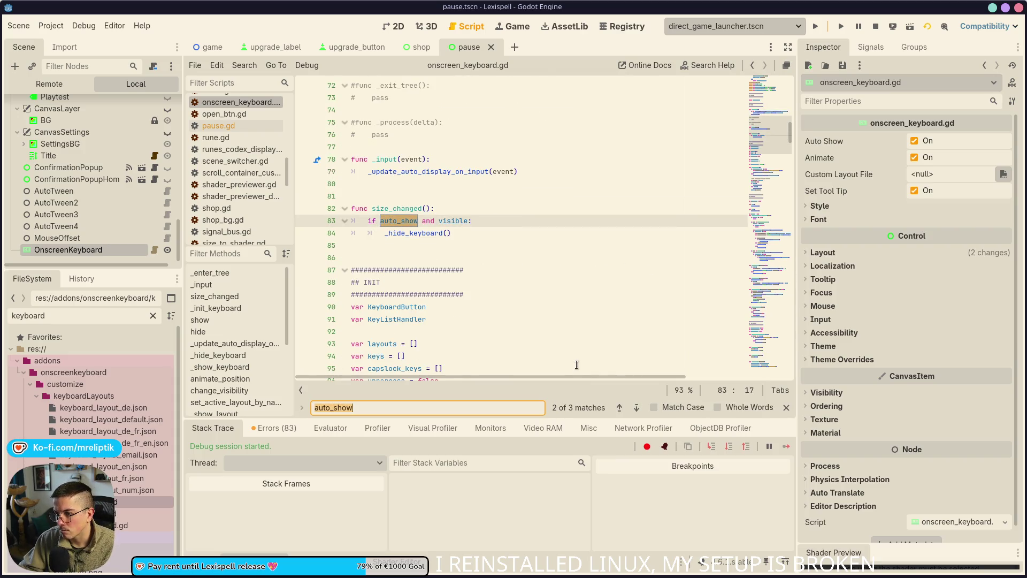
click(642, 411)
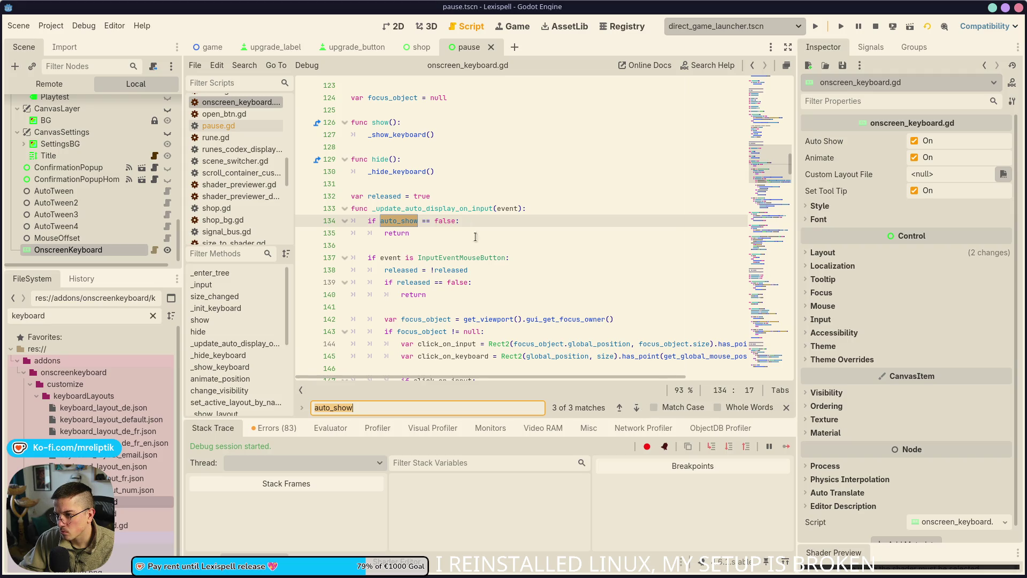
- Trace _update_auto_display_on_input to its definition and read it, then return to the game view
double_click(424, 209)
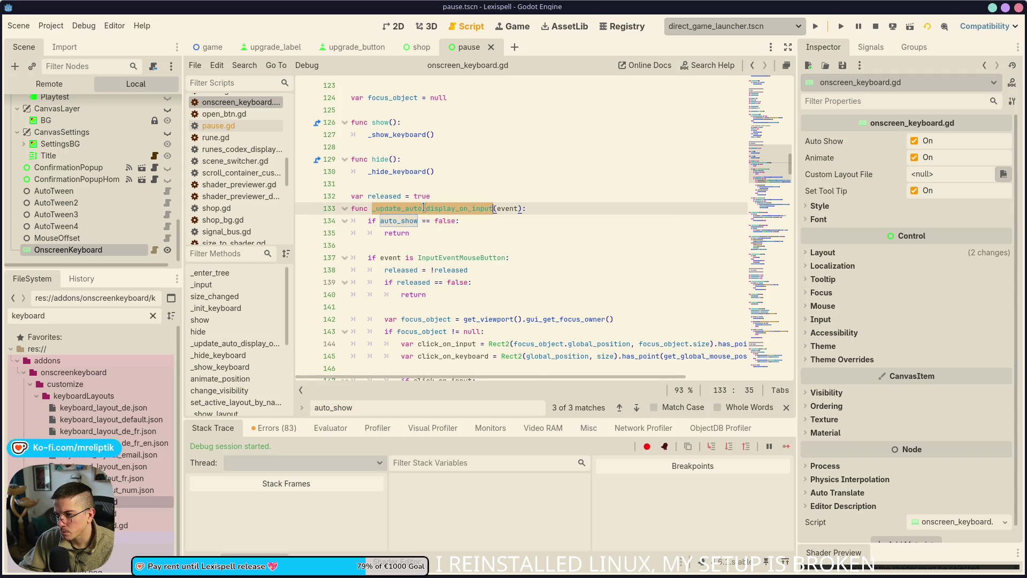
key(ctrl+f)
click(620, 408)
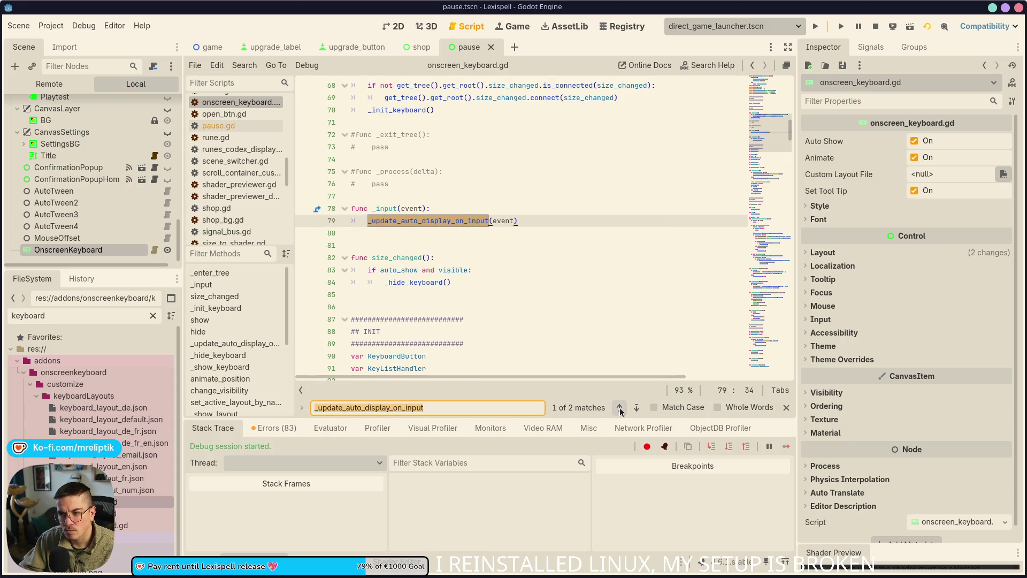
click(637, 408)
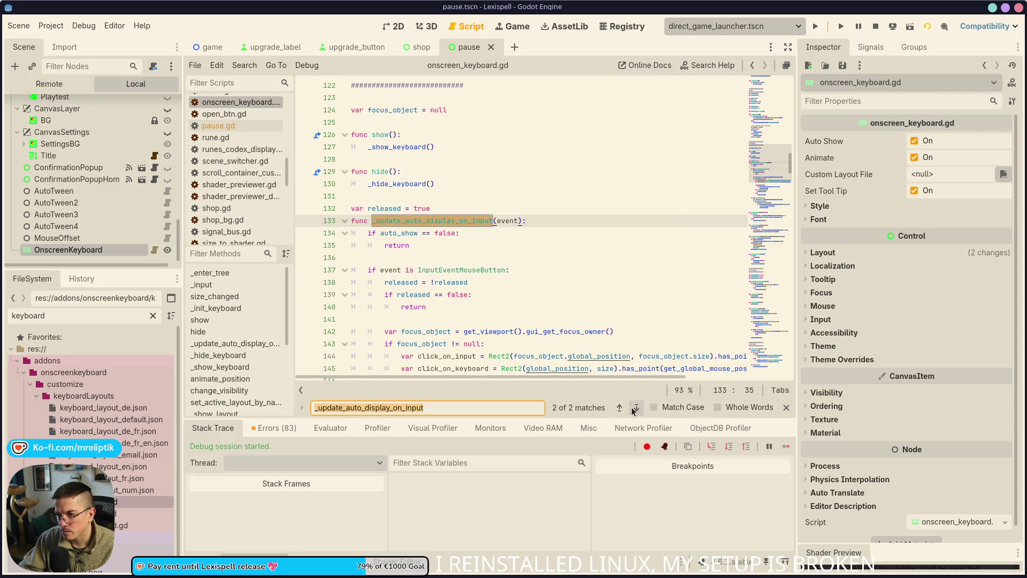
double_click(508, 220)
scroll(468, 200, down, 2)
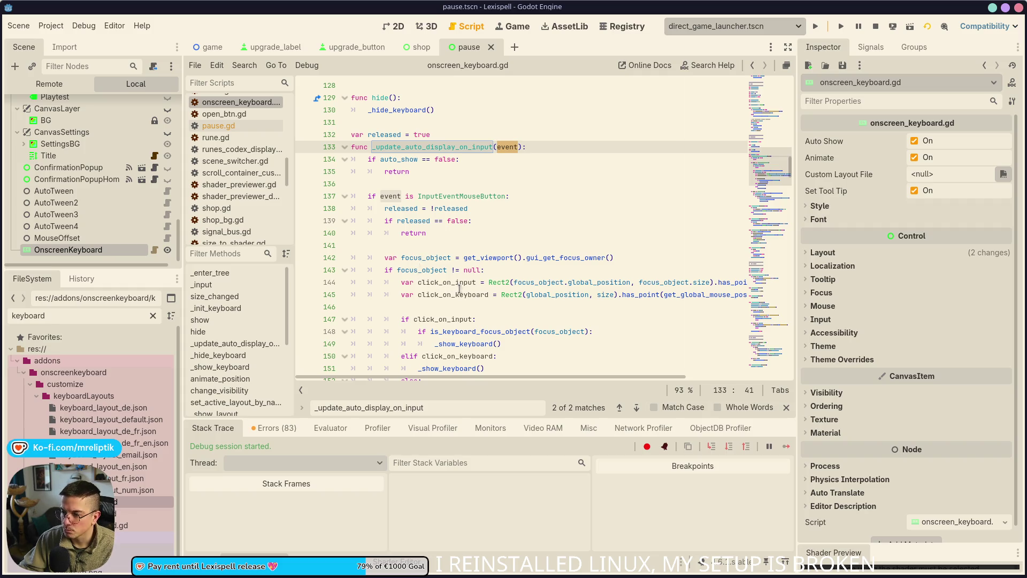
scroll(459, 290, down, 2)
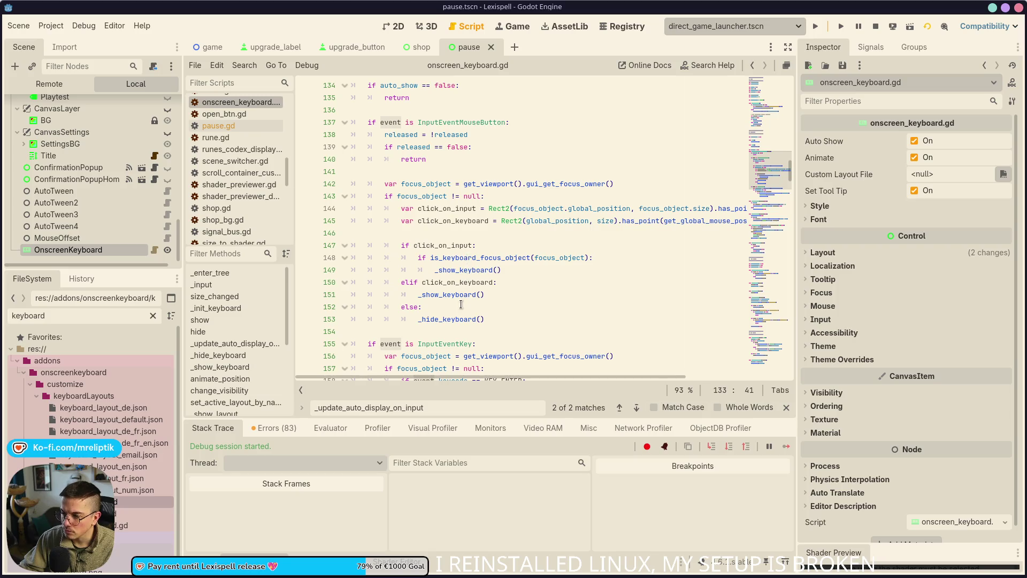
mouse_move(453, 322)
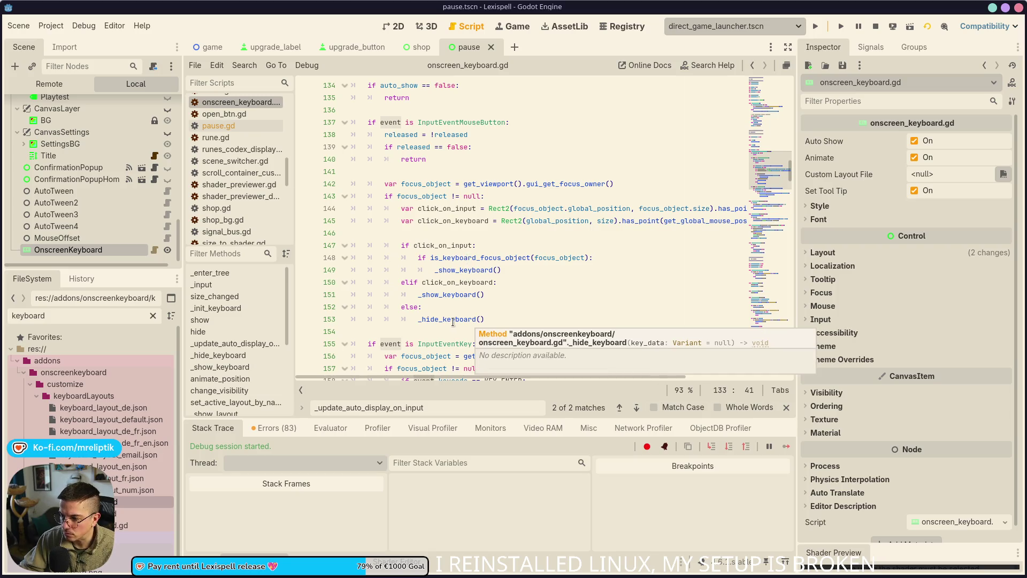
click(94, 263)
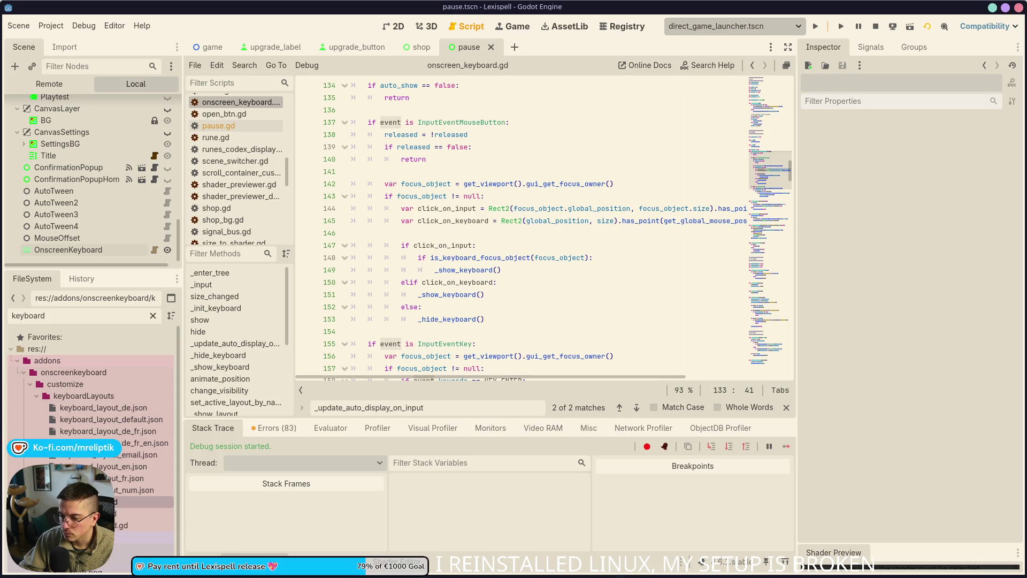
key(F6)
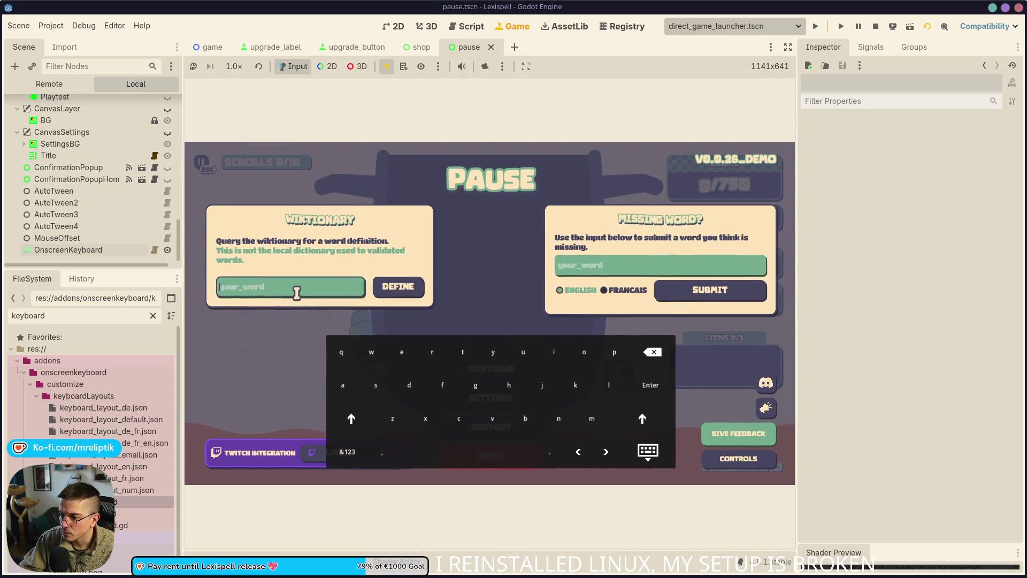
- Type q on the on-screen keyboard, then restart the game into Chapter 1 and pause it
click(346, 361)
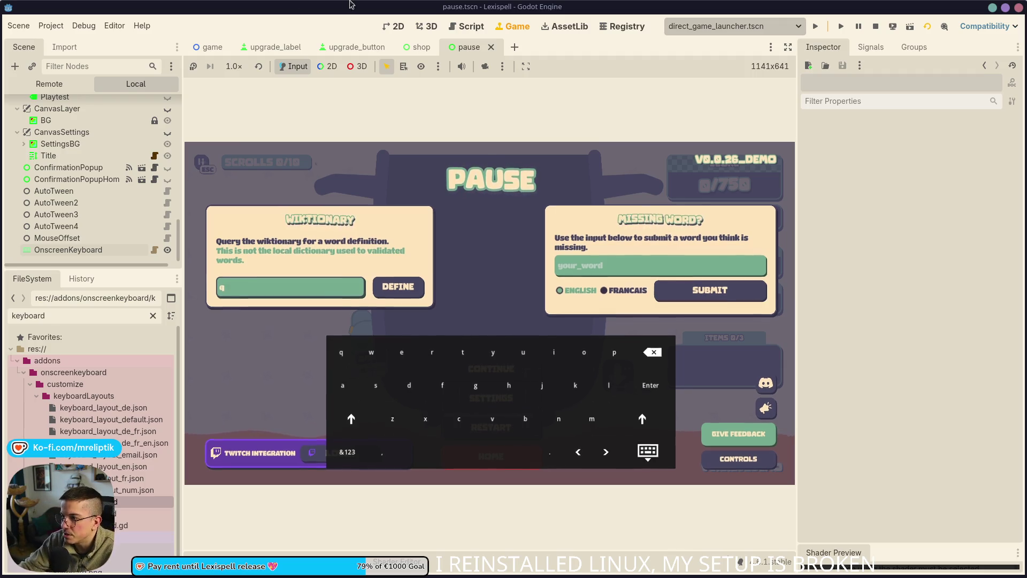
click(815, 26)
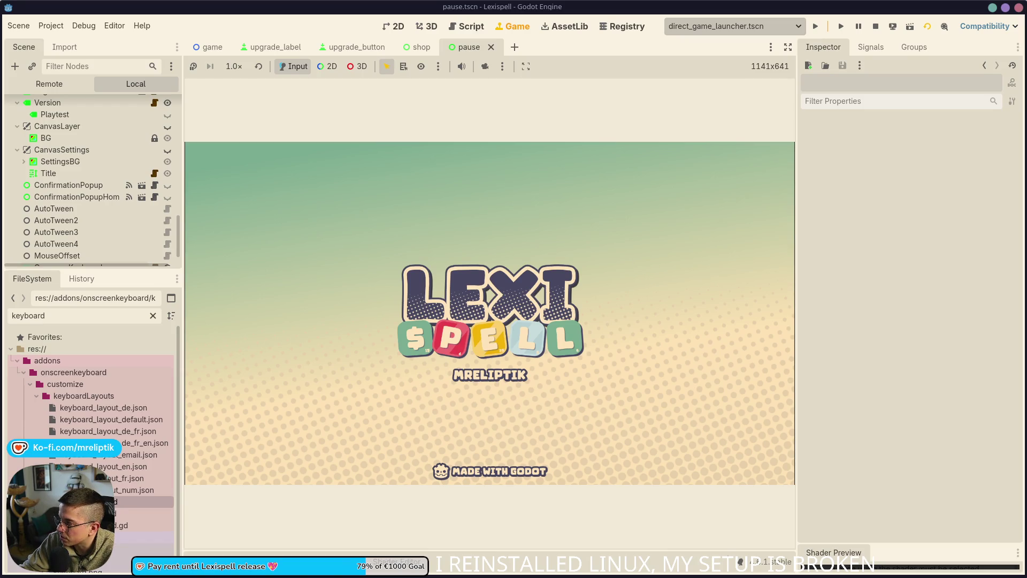
click(328, 347)
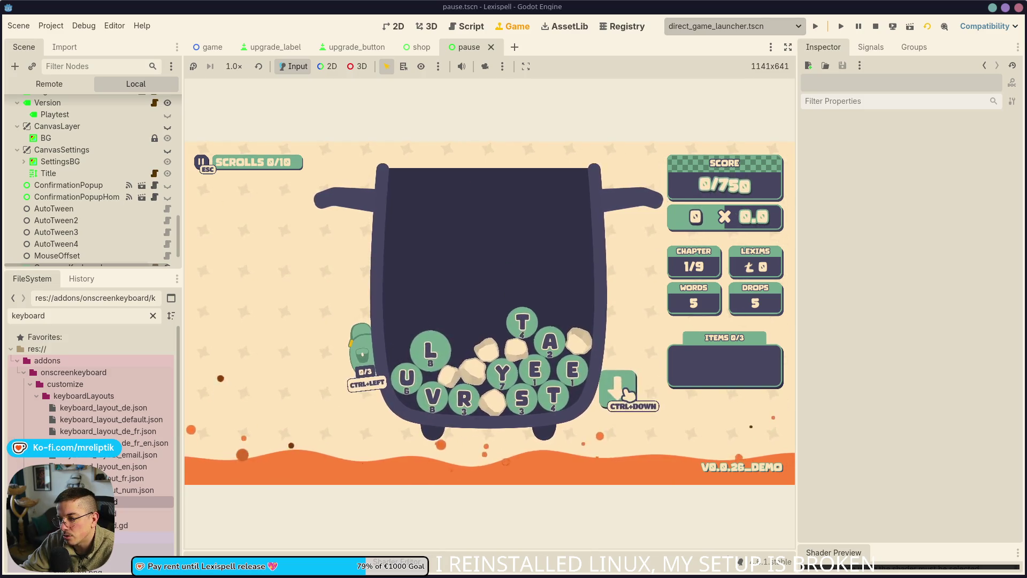
key(Escape)
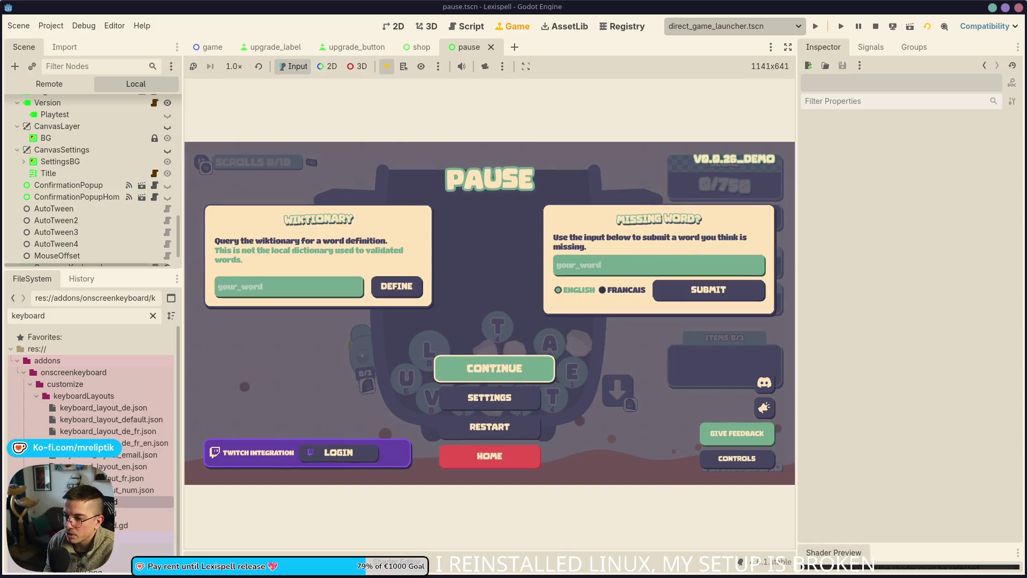
- Arrow up, down, left and right through the pause menu controls to test keyboard focus
key(Down)
key(Up)
key(Down)
key(Up)
key(Left)
key(Down)
key(Up)
key(Down)
key(Up)
key(Right)
- Move focus between DEFINE and CONTINUE, then onto the Wiktionary field to bring up the keyboard
key(Left)
key(Down)
key(Up)
key(Left)
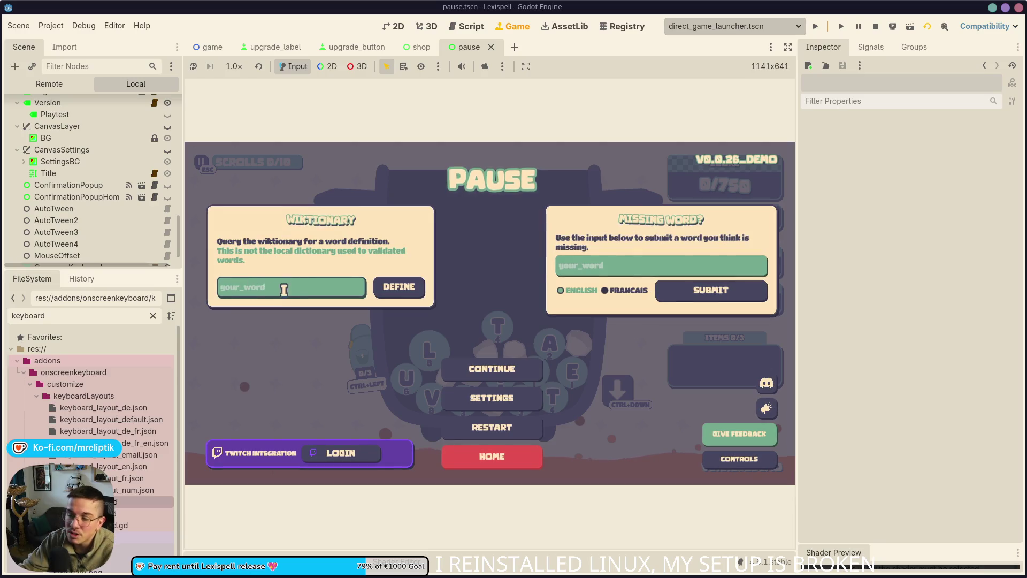
click(268, 290)
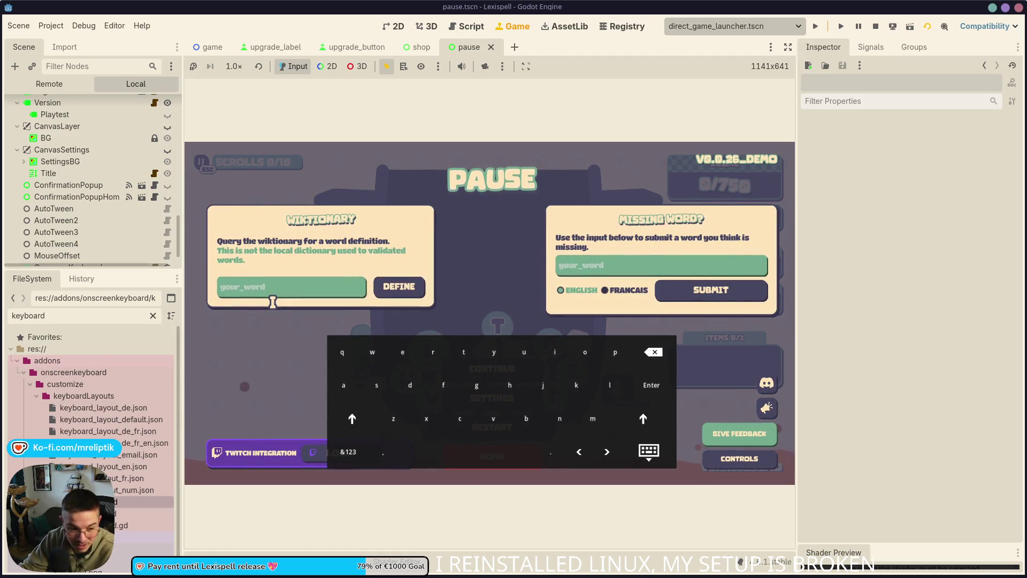
click(277, 289)
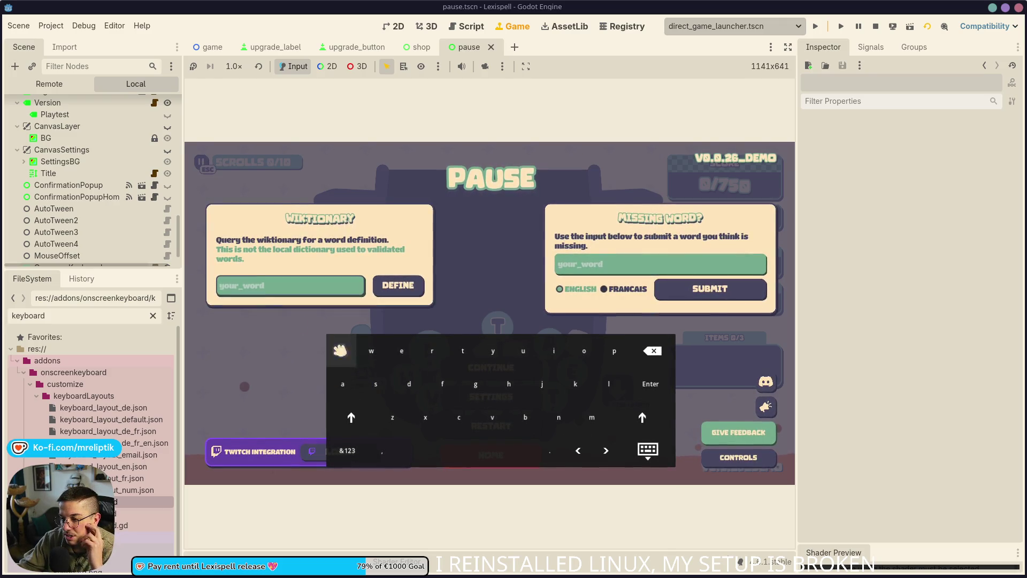
scroll(121, 139, up, 5)
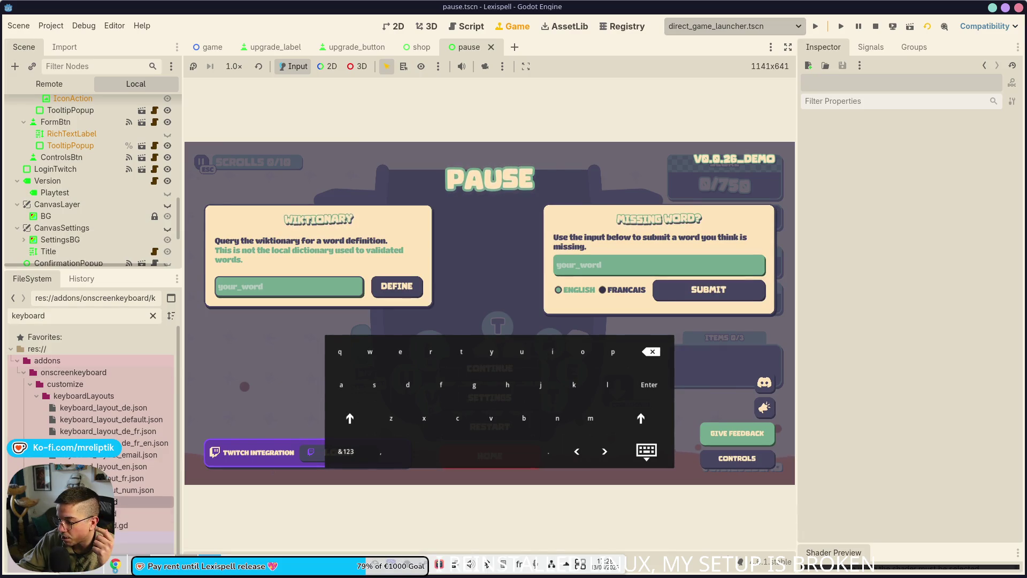
- Comment out line 25's focus_mode = FOCUS_NONE in keyboard_button.gd and save
key(ctrl+F3)
click(481, 329)
key(ctrl+k)
key(ctrl+s)
- Rerun the game into Chapter 1, pause, test the Wiktionary field's keyboard, then reopen keyboard_button.gd
key(ctrl+F4)
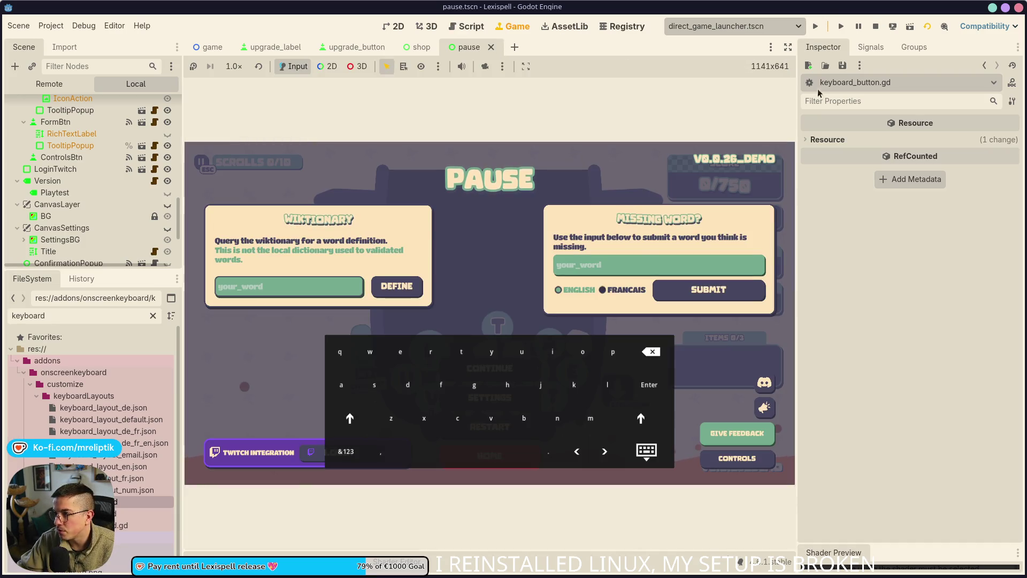
click(815, 28)
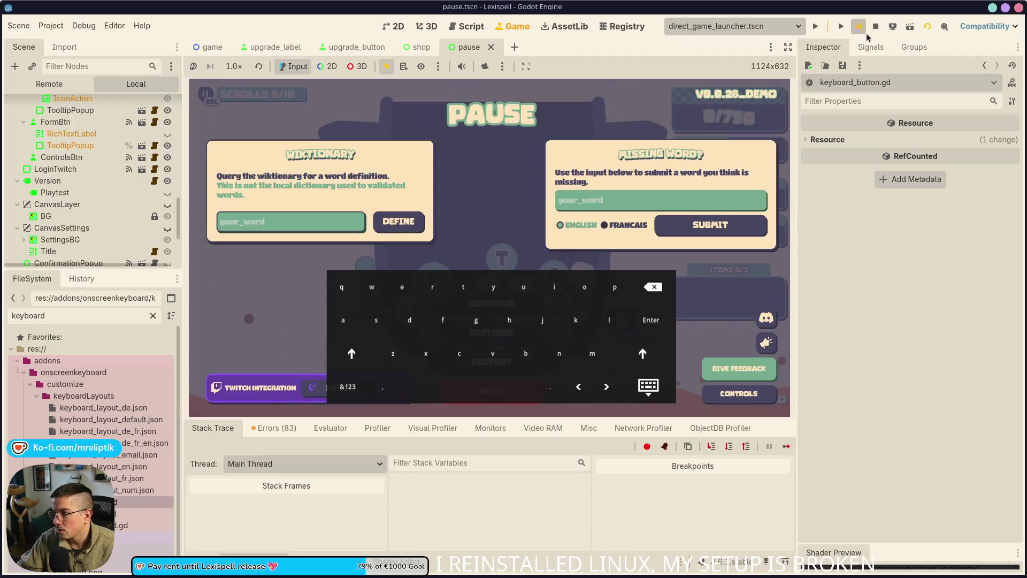
click(816, 26)
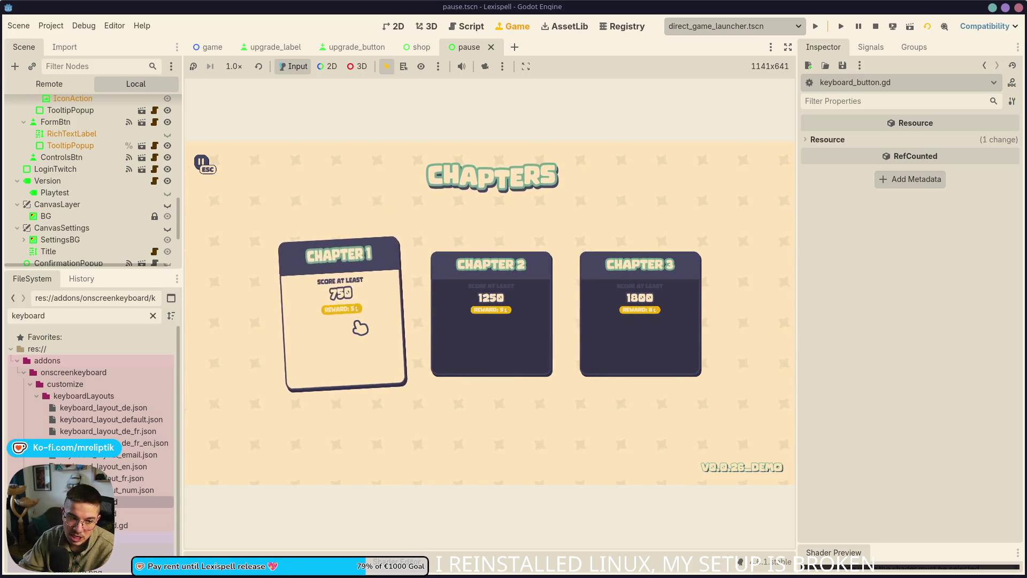
click(360, 327)
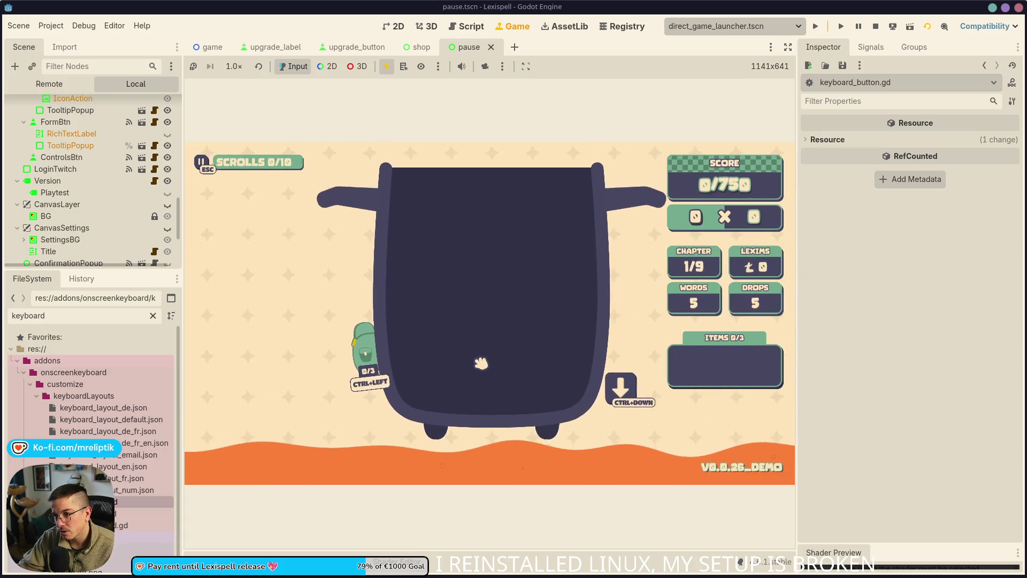
key(Escape)
click(321, 289)
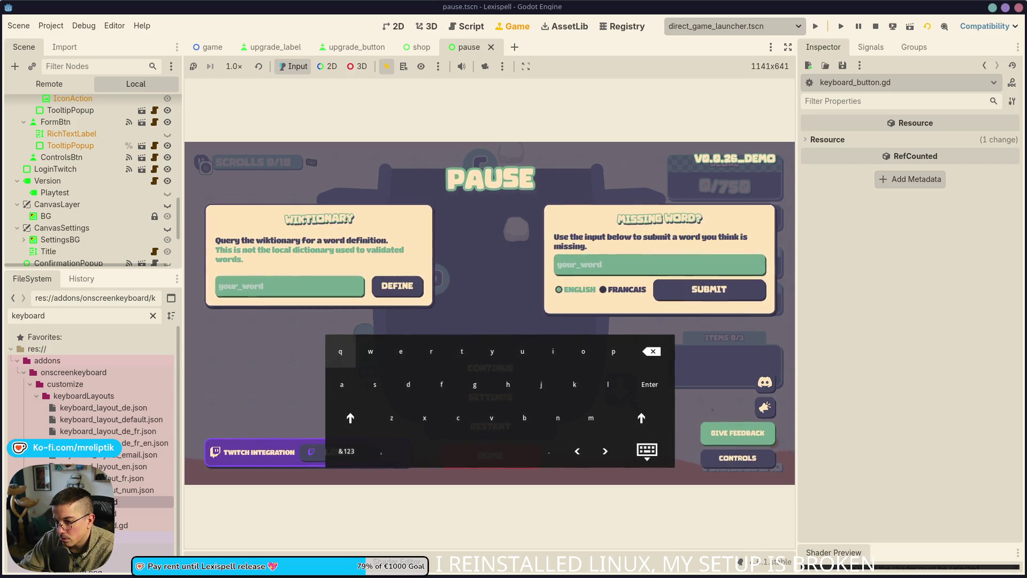
double_click(139, 502)
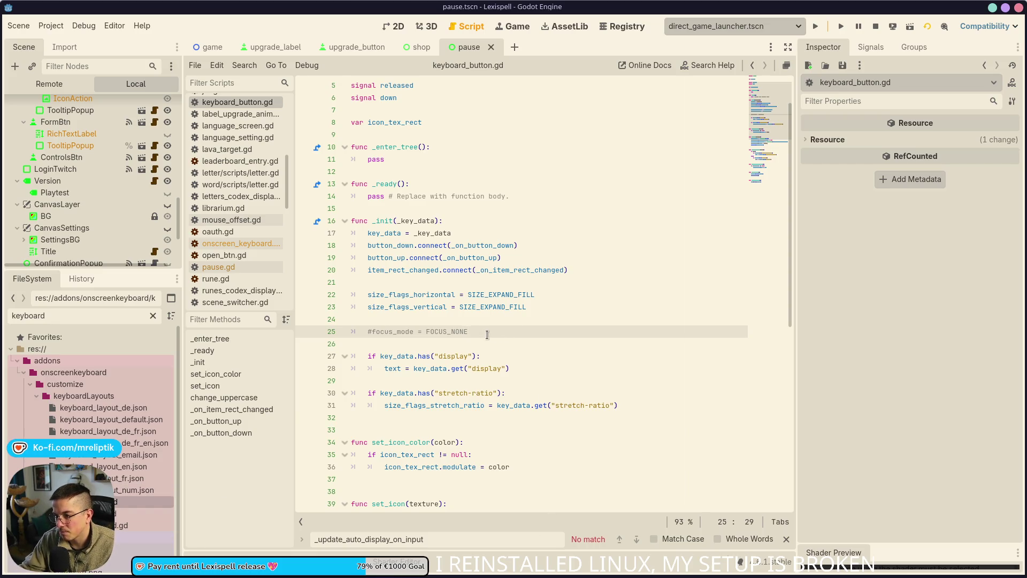
- Add line 26 'focus_mode = Control.FOCUS_ALL' to keyboard_button.gd and save
key(Return)
text(focus)
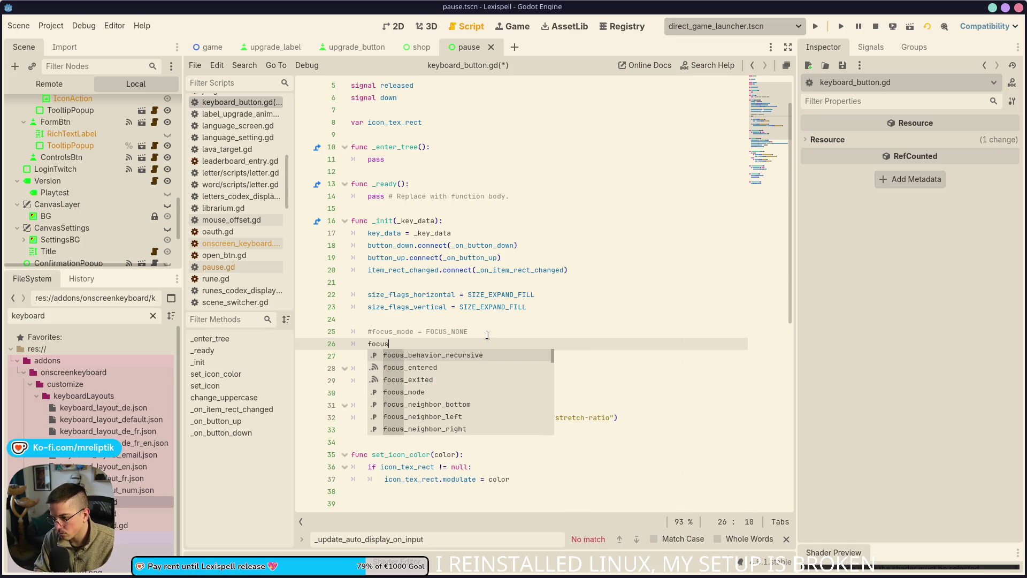
key(Down)
key(Down)
key(Down)
key(Return)
text(.)
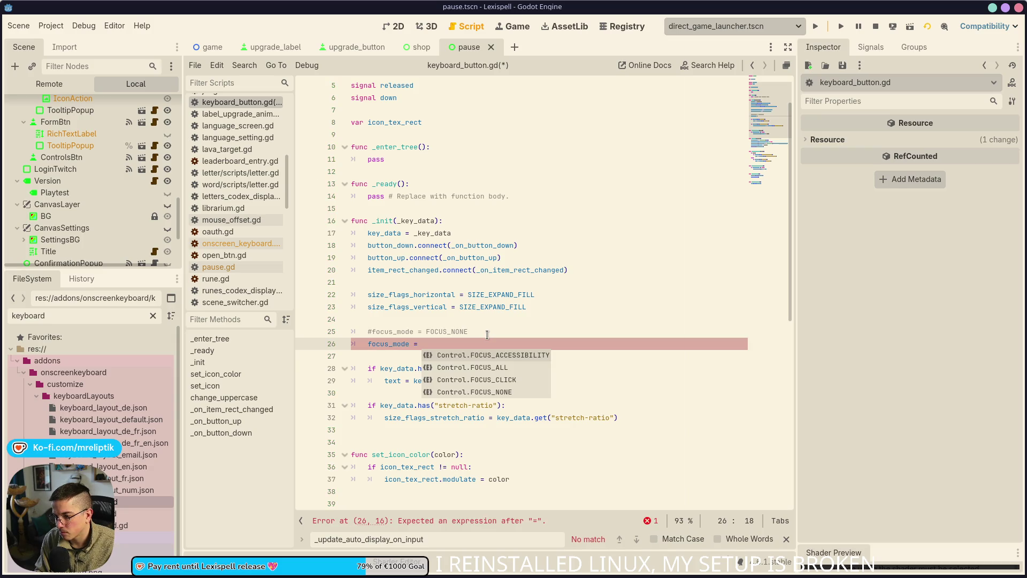
key(Down)
key(Return)
key(ctrl+s)
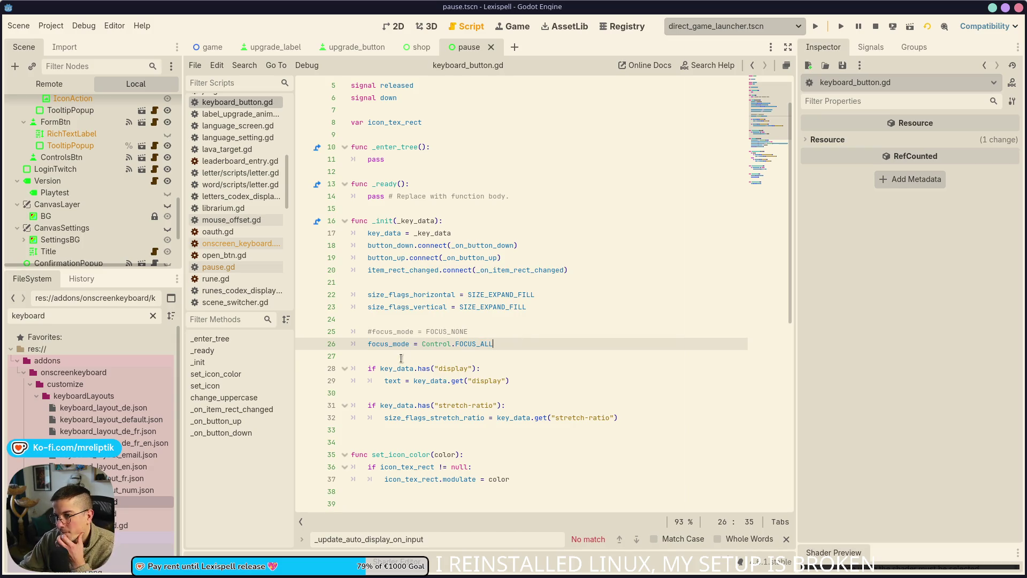
- Search the script for 'focus' and step through matches to release_focus() on line 64
scroll(417, 328, down, 4)
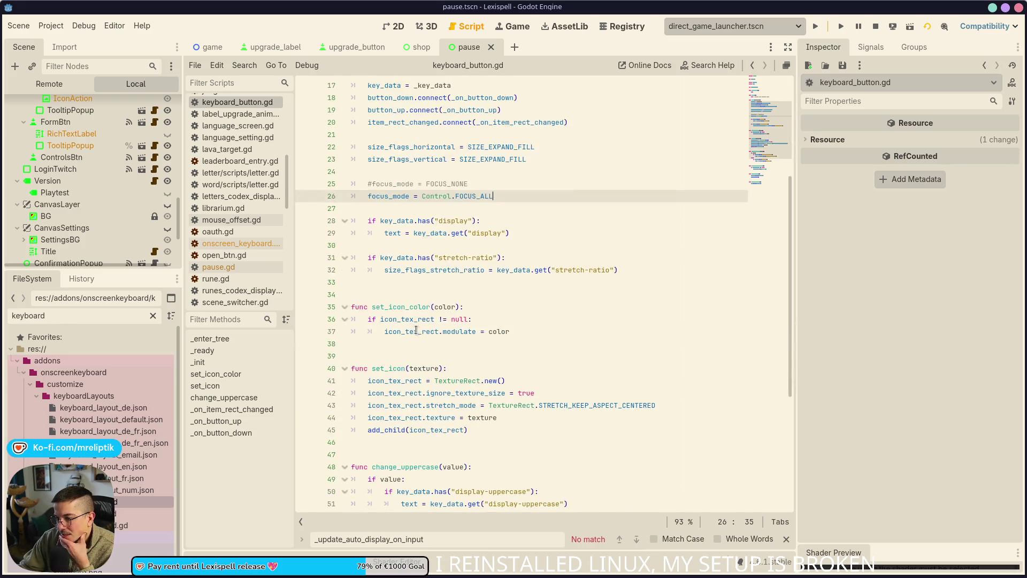
scroll(475, 366, up, 4)
key(ctrl+f)
text(focus)
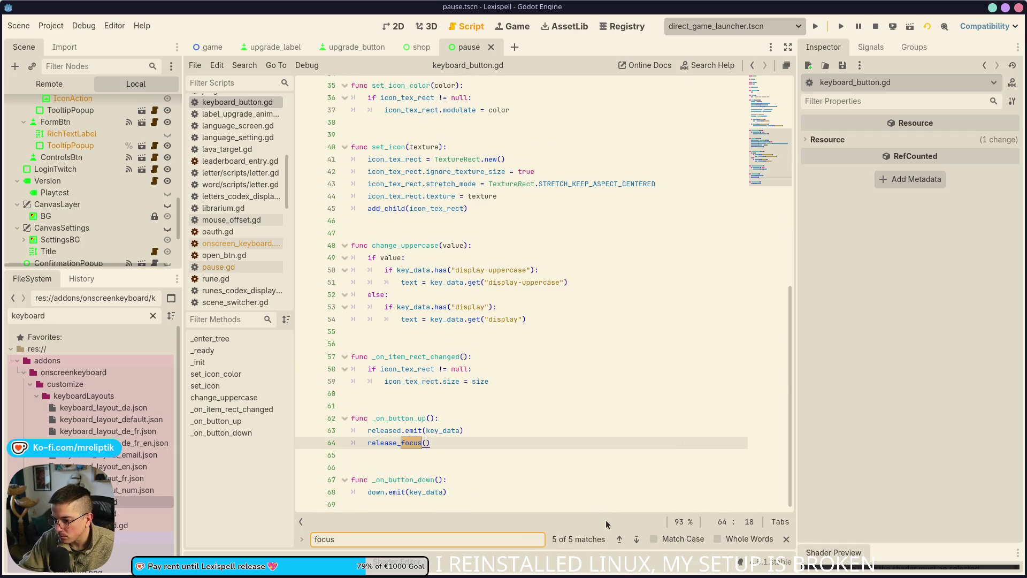
click(640, 541)
click(641, 541)
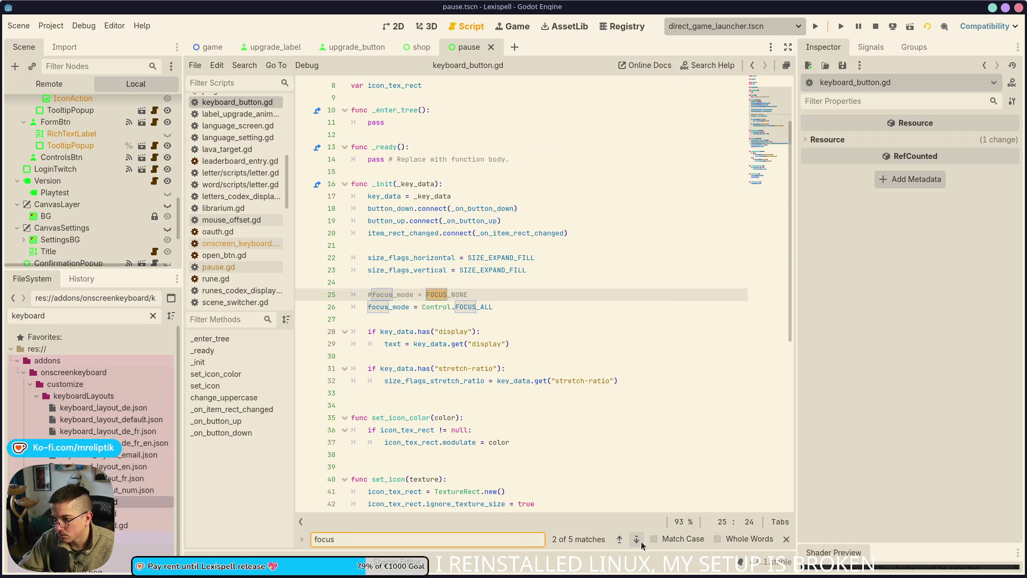
click(641, 541)
click(641, 541)
click(641, 541)
- Comment out release_focus() on line 64, save, and stop and relaunch the game
click(469, 446)
key(ctrl+k)
key(ctrl+s)
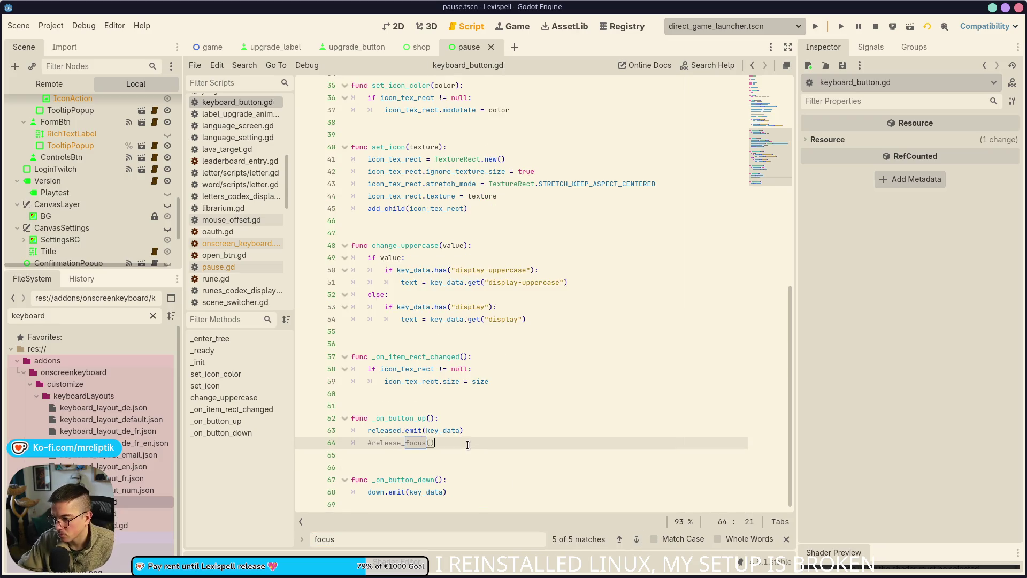
click(876, 26)
click(816, 26)
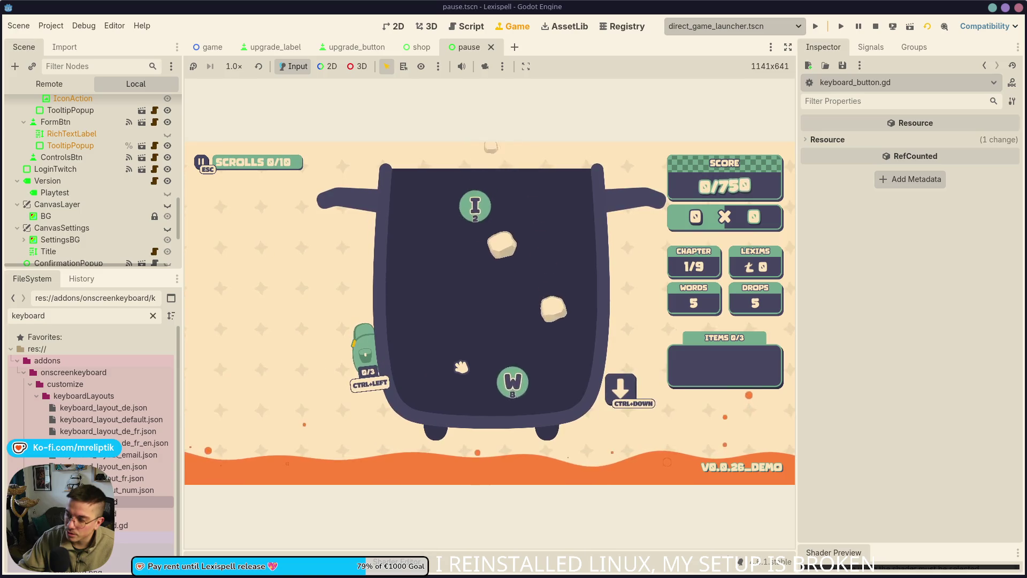
key(F1)
key(F1)
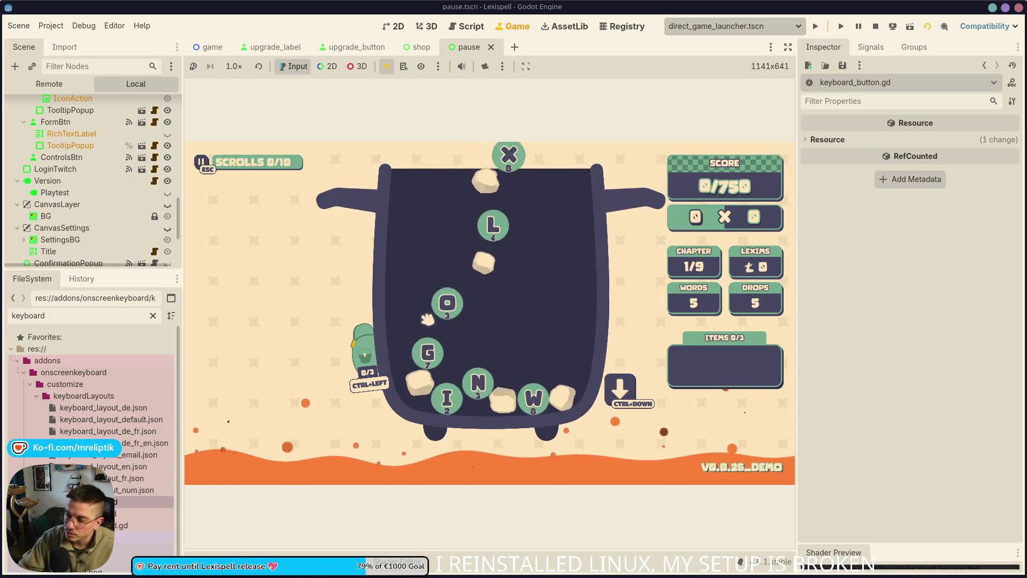
key(Escape)
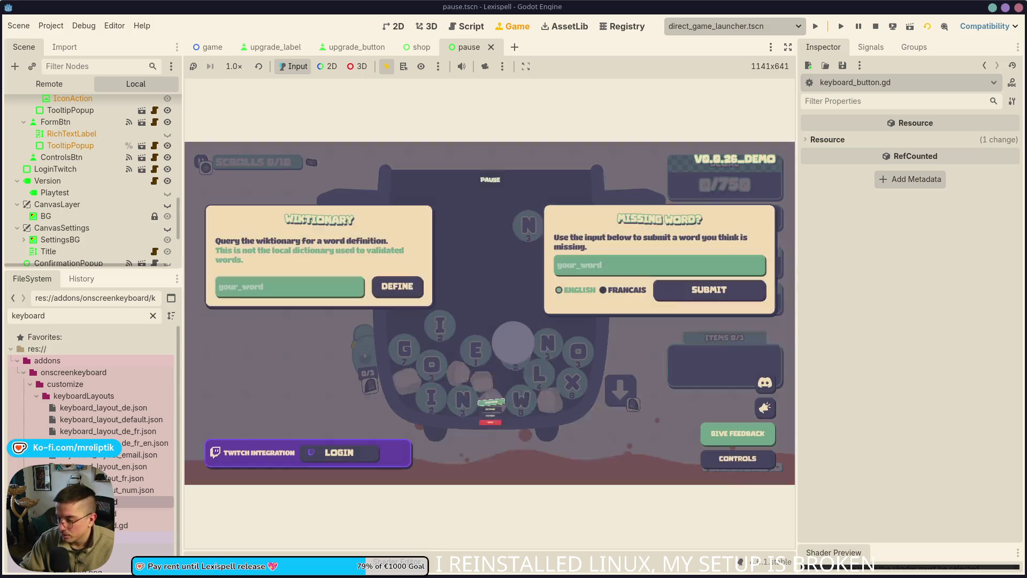
click(320, 288)
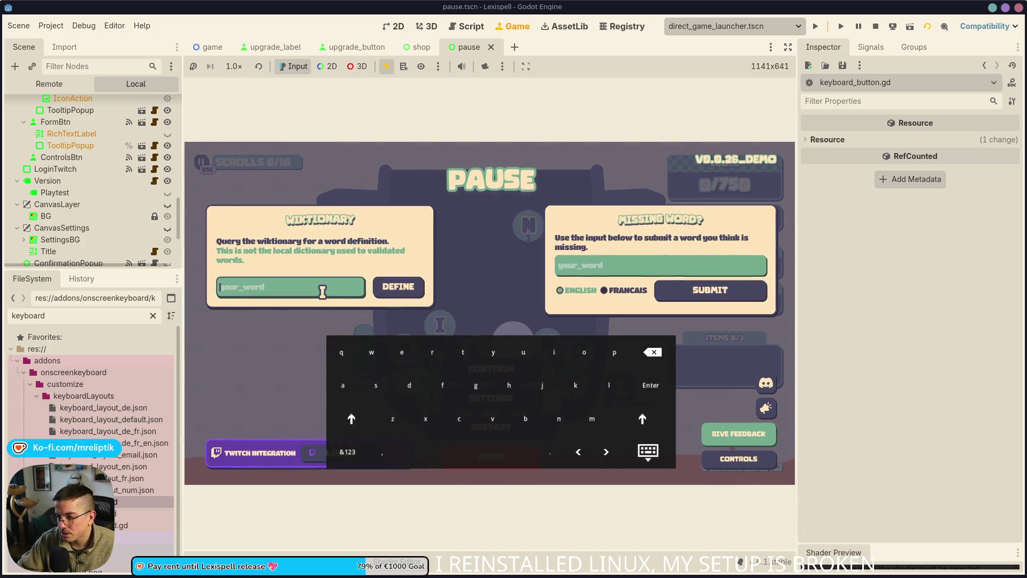
key(Down)
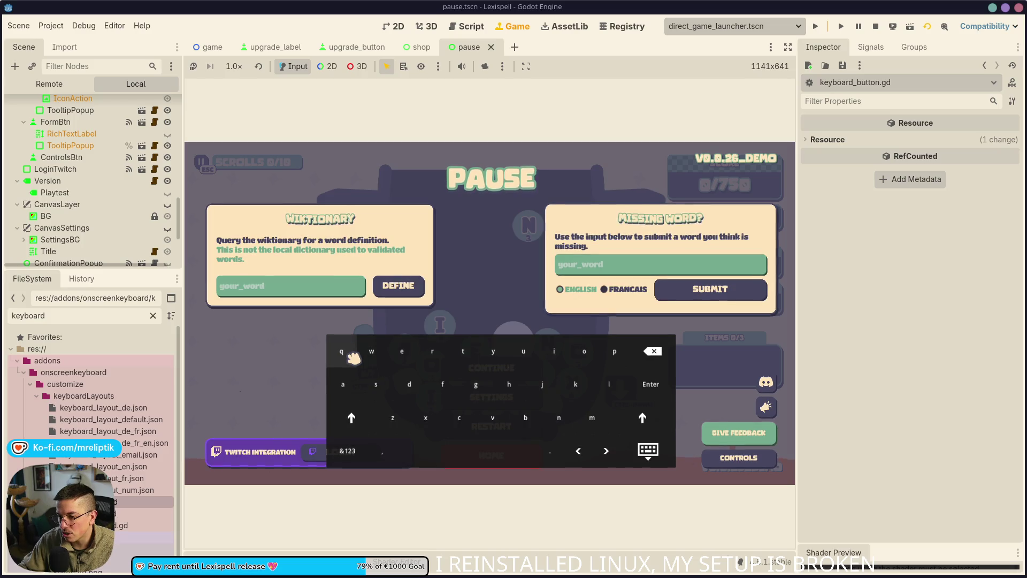
key(Right)
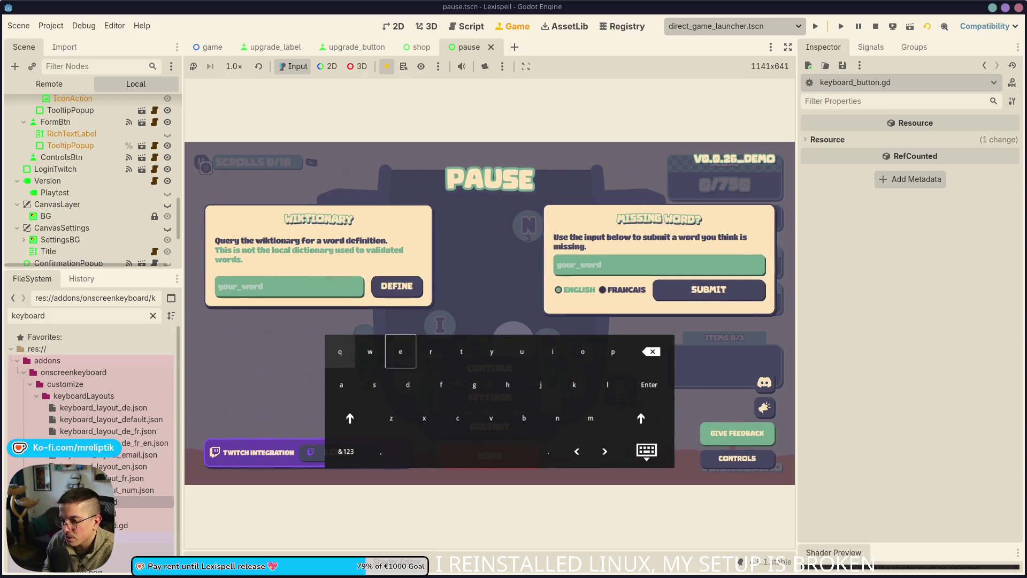
key(Right)
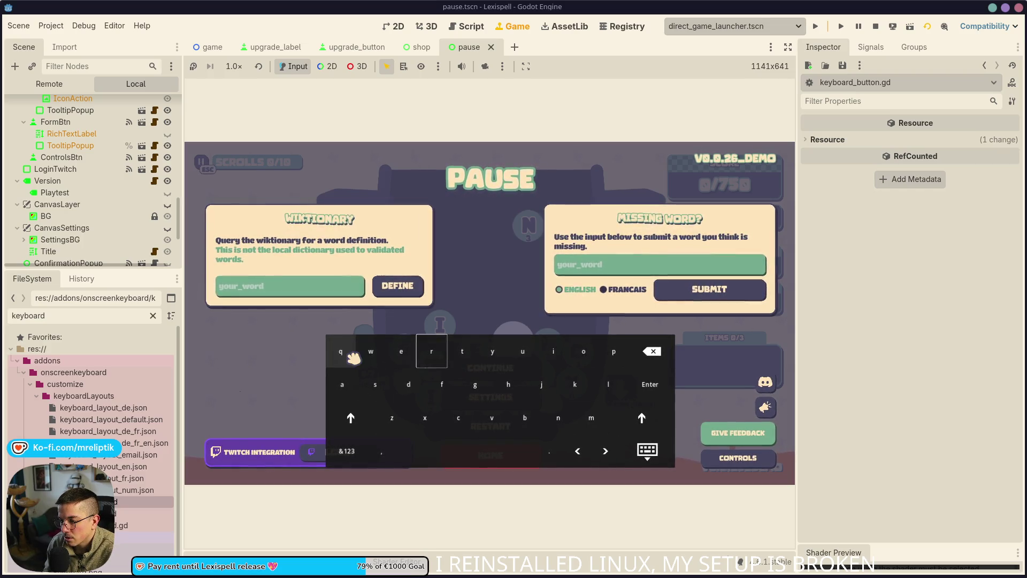
key(Down)
key(Left)
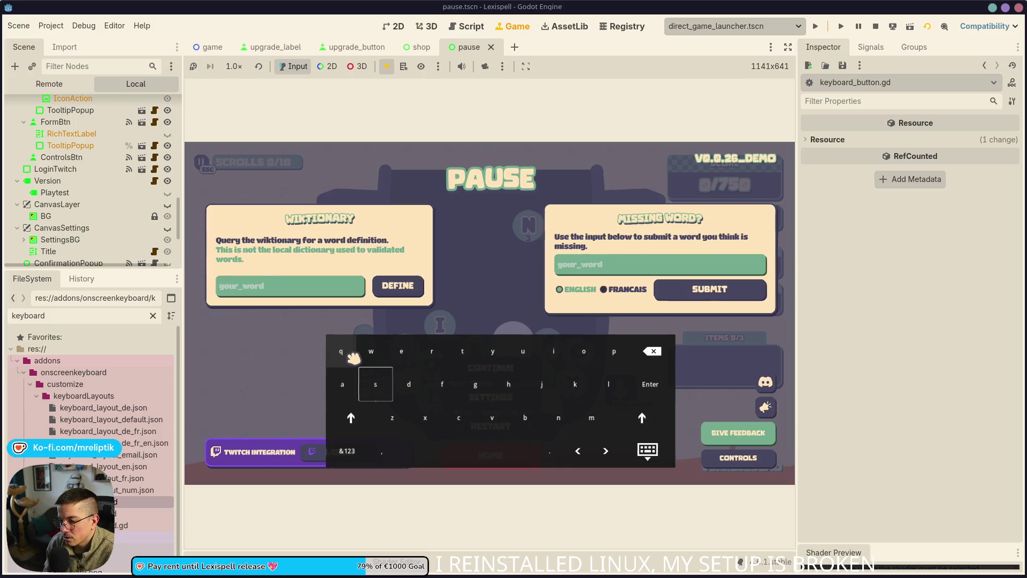
key(Down)
key(Down)
key(Up)
key(Left)
key(Down)
key(Right)
key(Right)
key(Right)
key(Up)
key(Up)
key(Up)
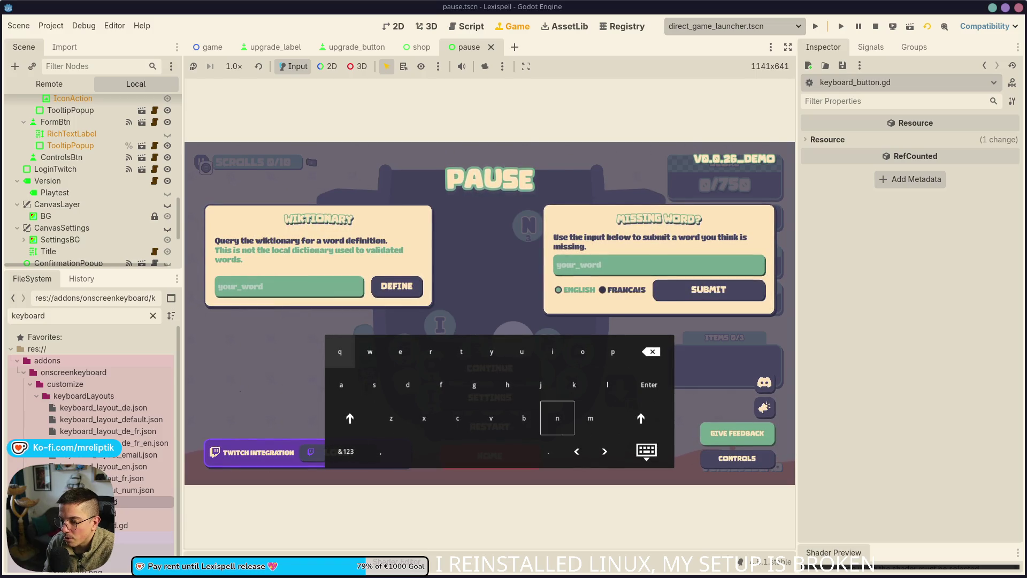
key(Right)
key(Right)
key(Right)
key(Down)
key(Down)
key(Left)
key(Left)
key(Up)
key(Down)
key(Up)
key(Down)
key(Left)
key(Left)
key(Right)
key(Up)
key(Right)
key(Down)
key(Up)
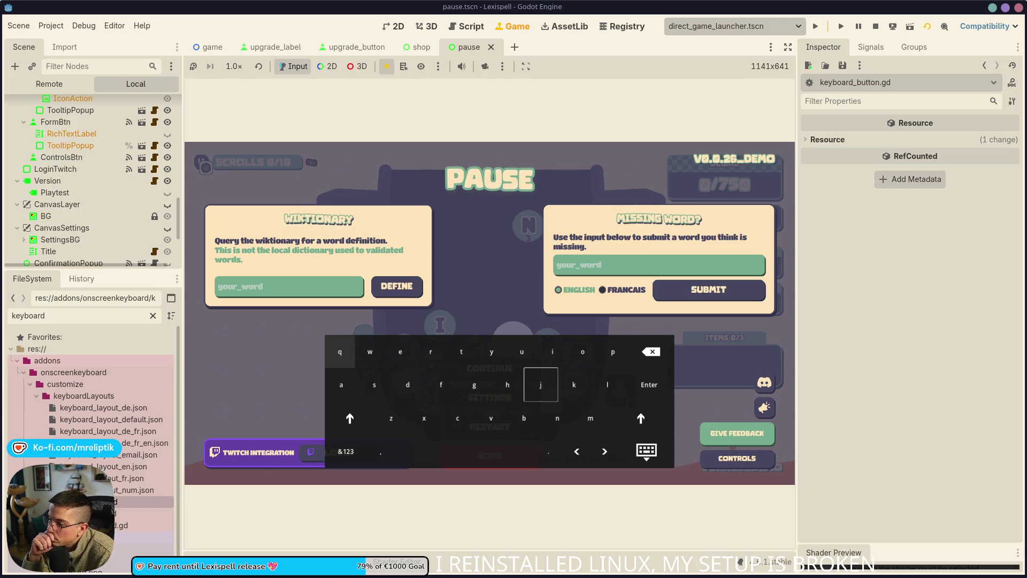
key(Tab)
key(Left)
key(Left)
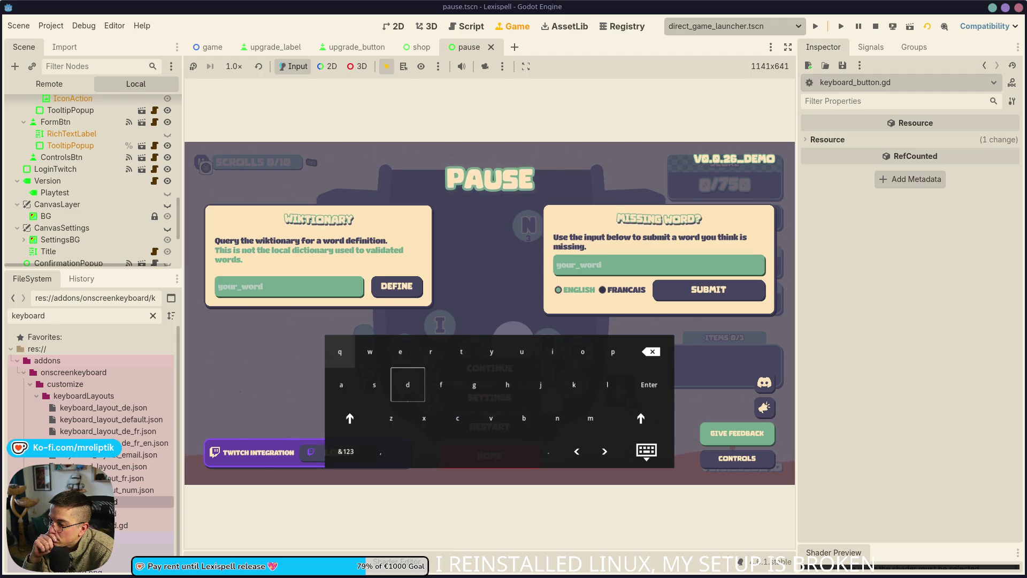
key(Left)
key(Left)
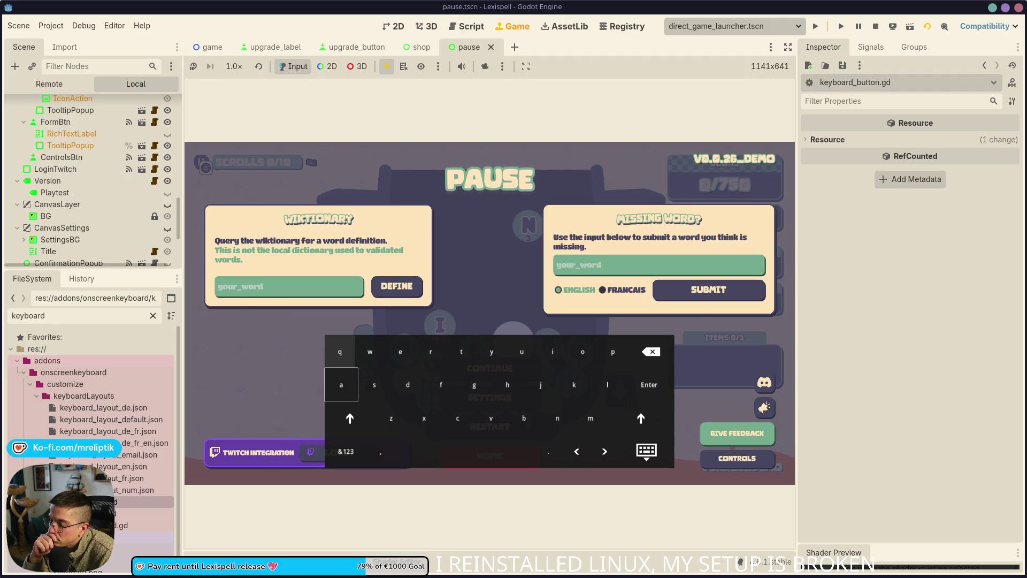
key(Right)
key(Right)
key(Right)
key(Right)
key(Right)
key(Right)
key(Up)
key(Left)
key(Left)
key(Down)
key(Left)
key(Left)
key(Left)
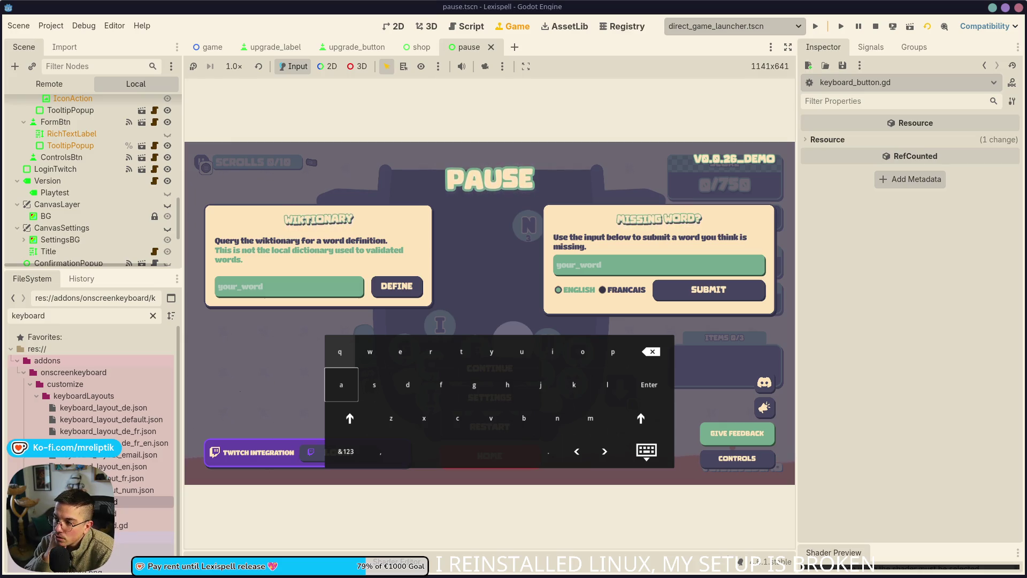
key(Right)
key(Right)
key(Right)
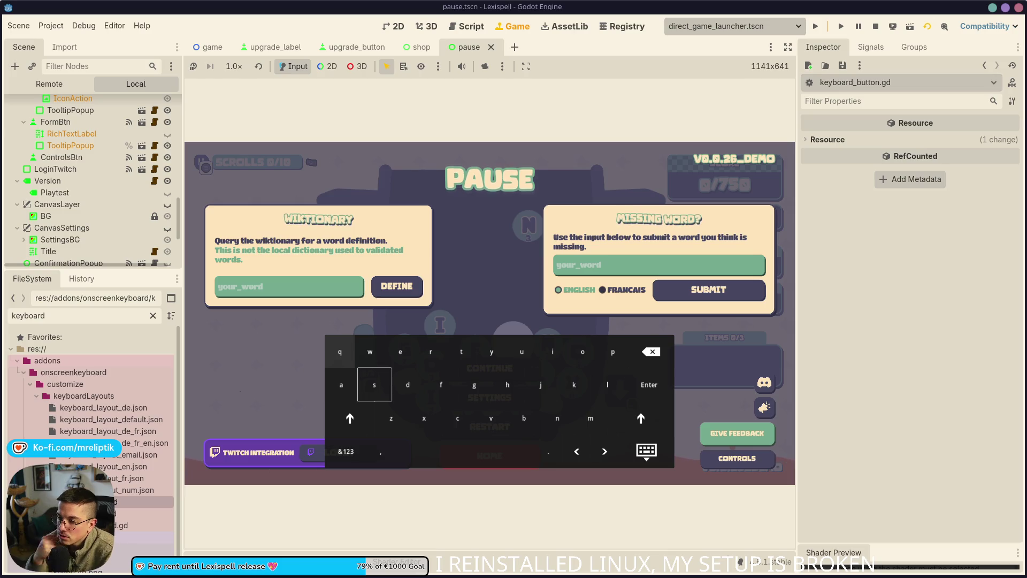
key(Right)
key(Right)
key(Right)
key(Left)
key(Left)
key(Left)
key(Right)
key(Right)
key(Right)
key(Right)
key(Right)
key(Down)
key(Left)
key(Right)
key(Right)
key(Down)
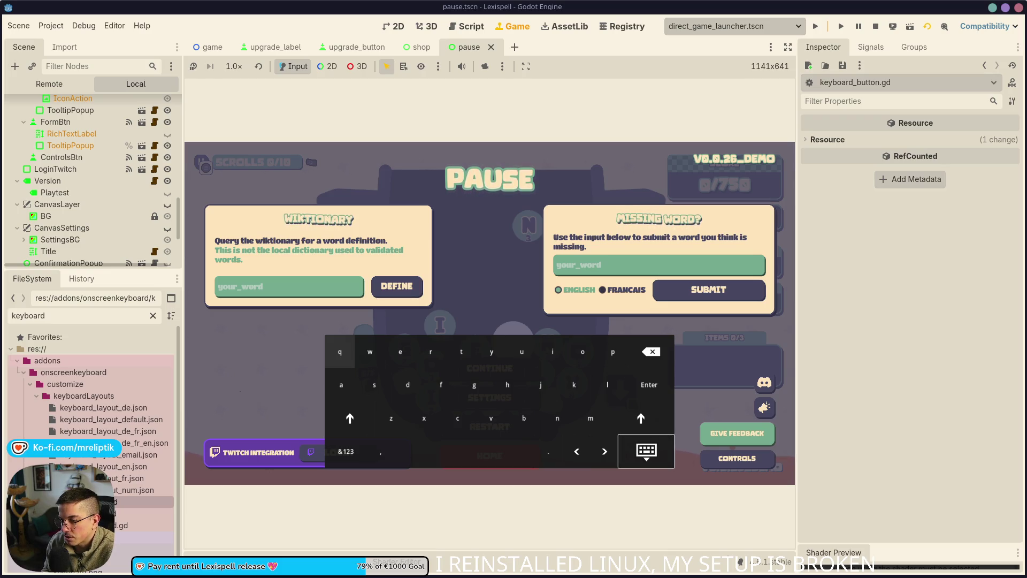
key(Up)
key(Left)
key(Left)
key(Left)
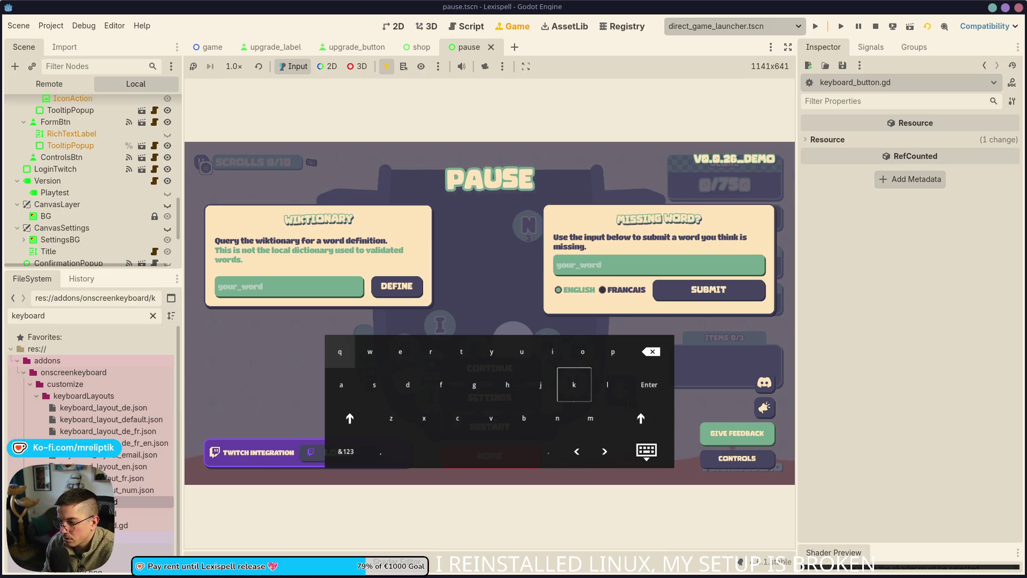
key(Left)
key(Left)
key(Left)
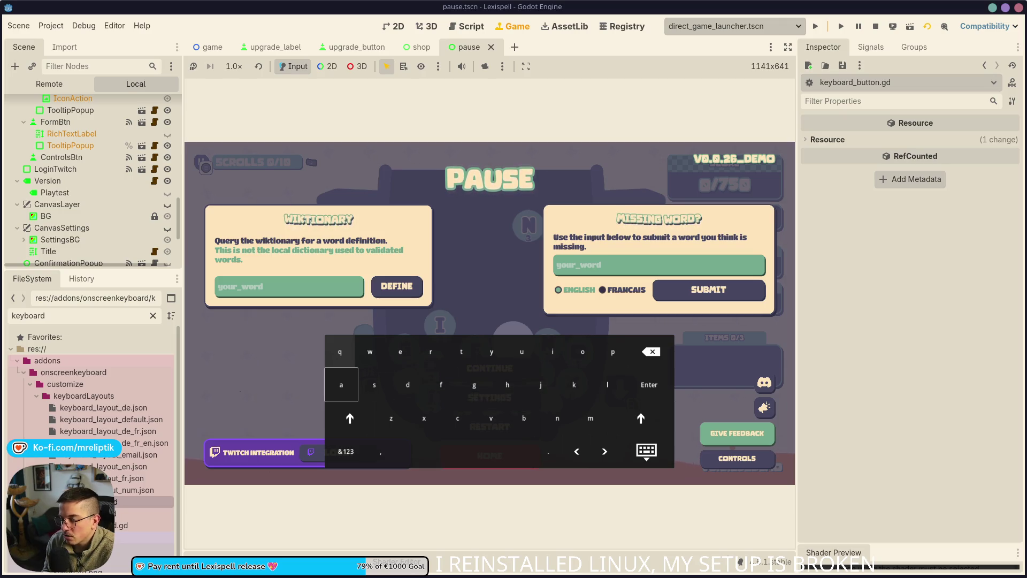
key(Up)
key(Down)
key(Down)
key(Down)
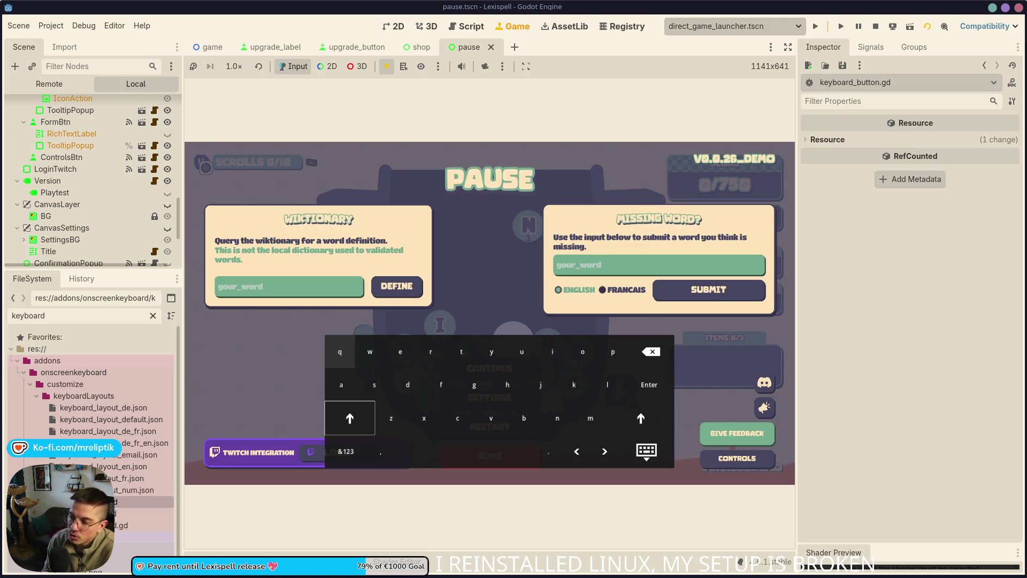
key(Up)
key(Right)
key(Right)
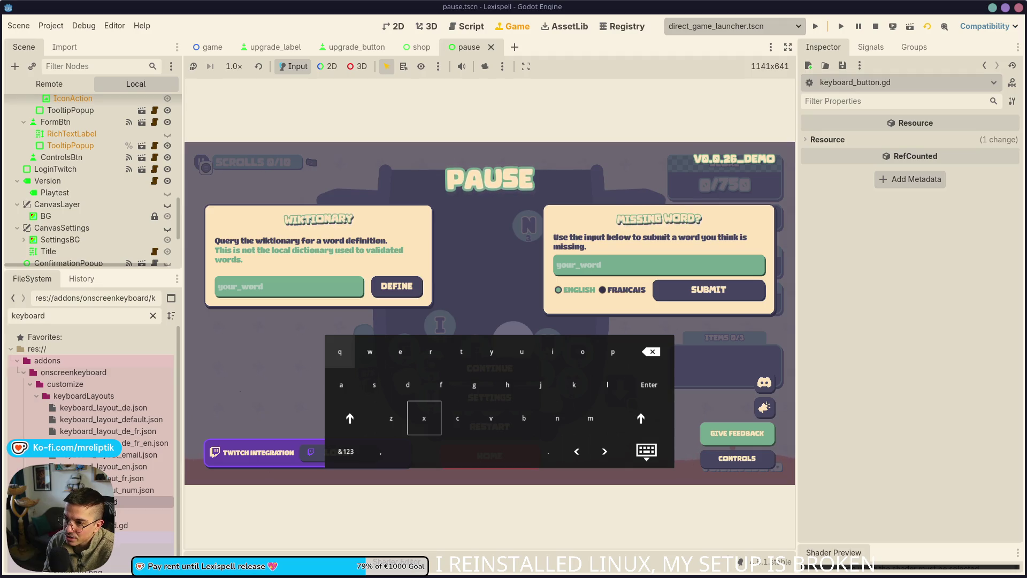
key(Up)
key(Right)
key(Right)
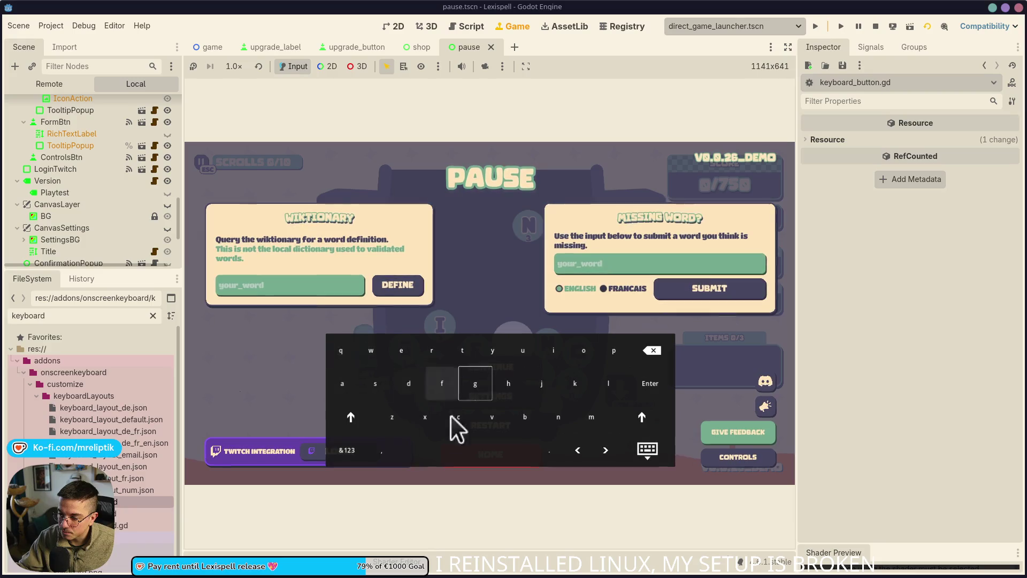
scroll(107, 208, down, 5)
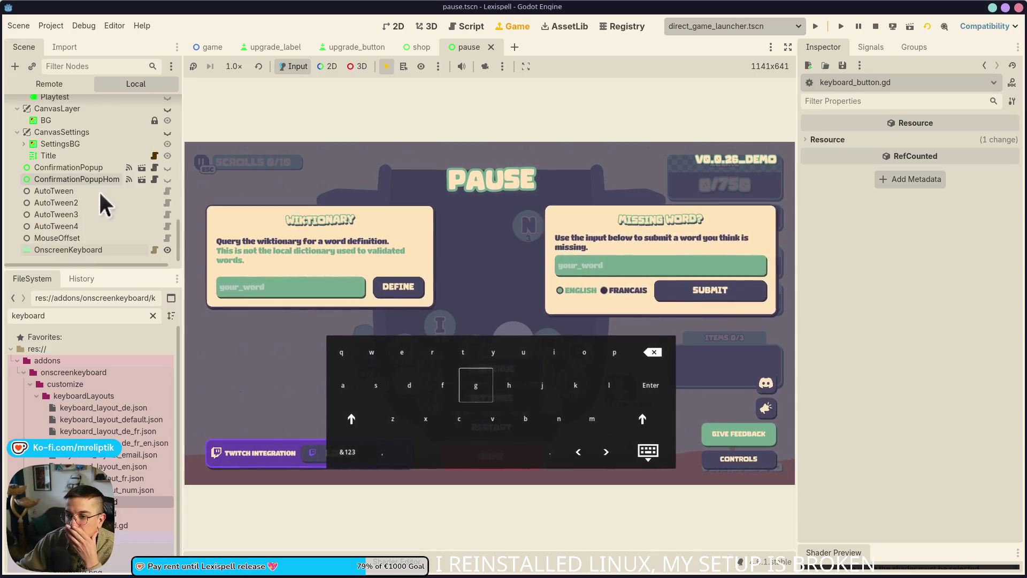
scroll(105, 198, up, 10)
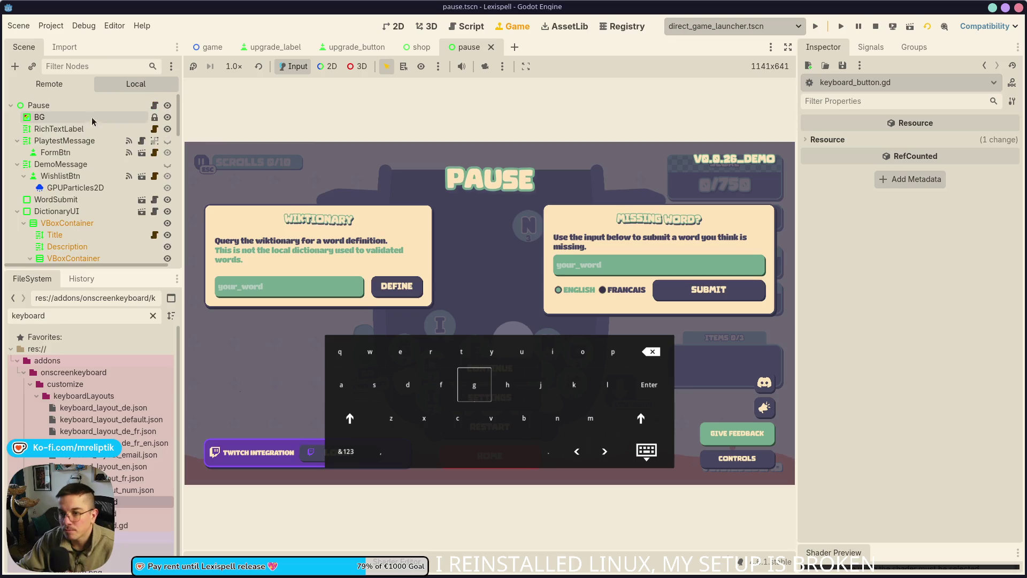
- Add a CanvasLayer child under Pause, move OnscreenKeyboard into CanvasLayer2, and save the scene
right_click(163, 106)
click(179, 133)
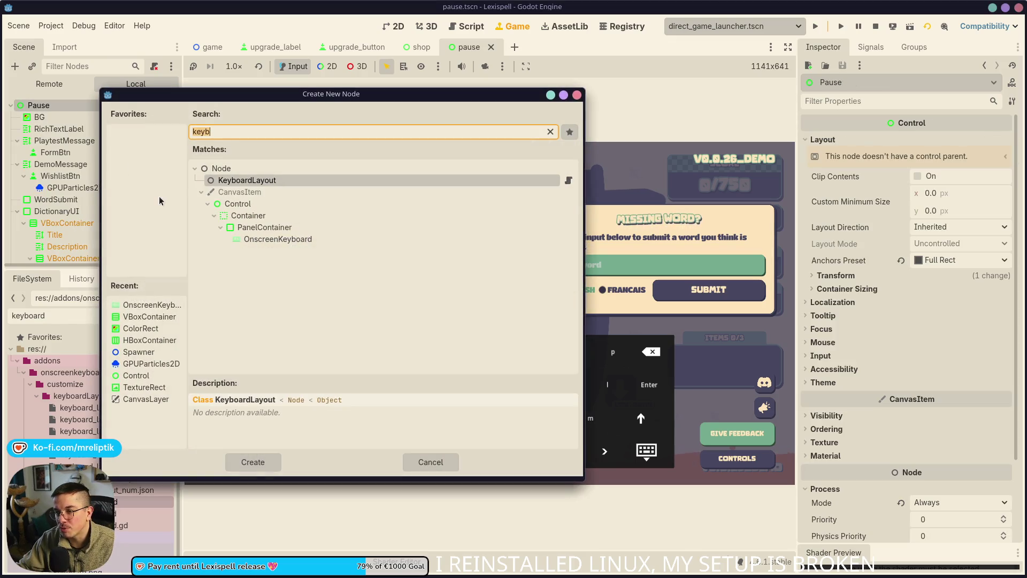
key(BackSpace)
key(BackSpace)
key(BackSpace)
text(canvasl)
key(Return)
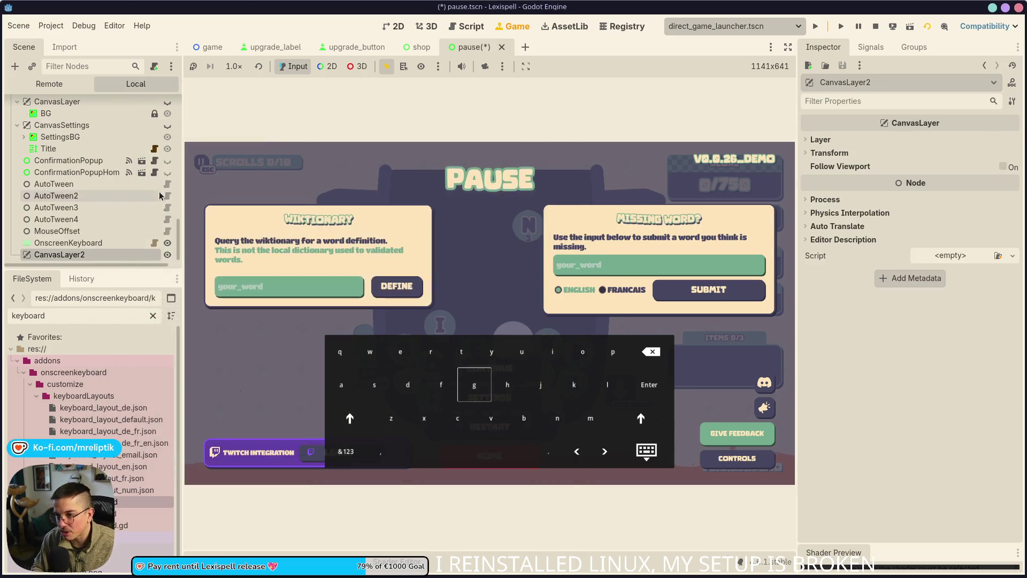
drag(68, 242, 82, 251)
click(69, 238)
key(ctrl+s)
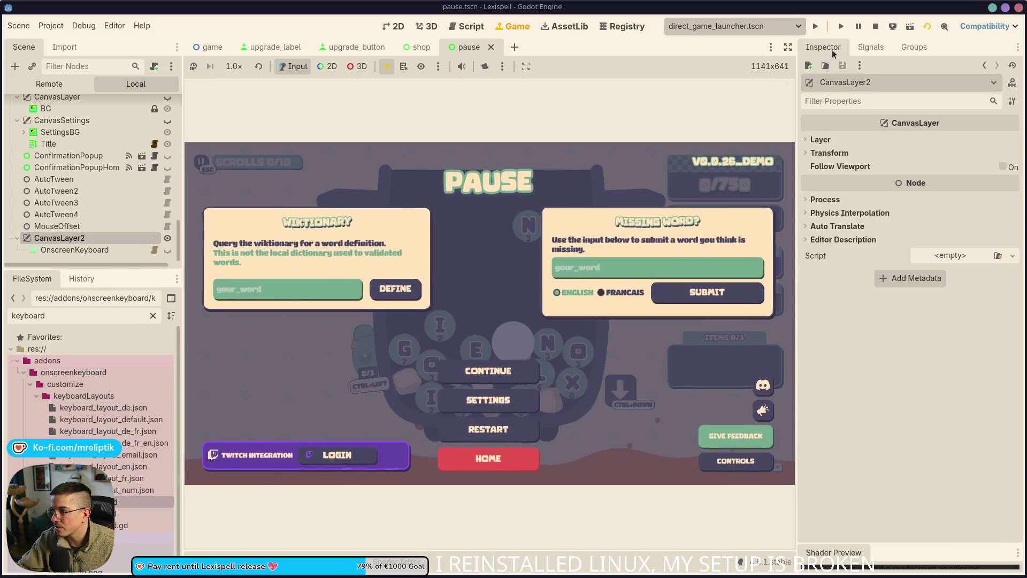
- Restart the game into Chapter 1, pause, and focus the Wiktionary field to test the keyboard
key(F8)
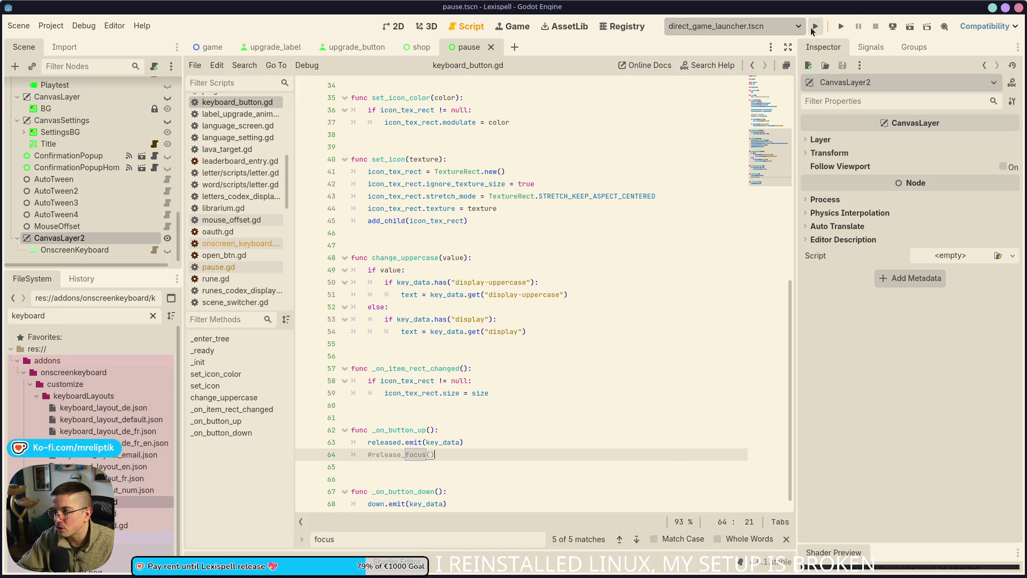
click(812, 30)
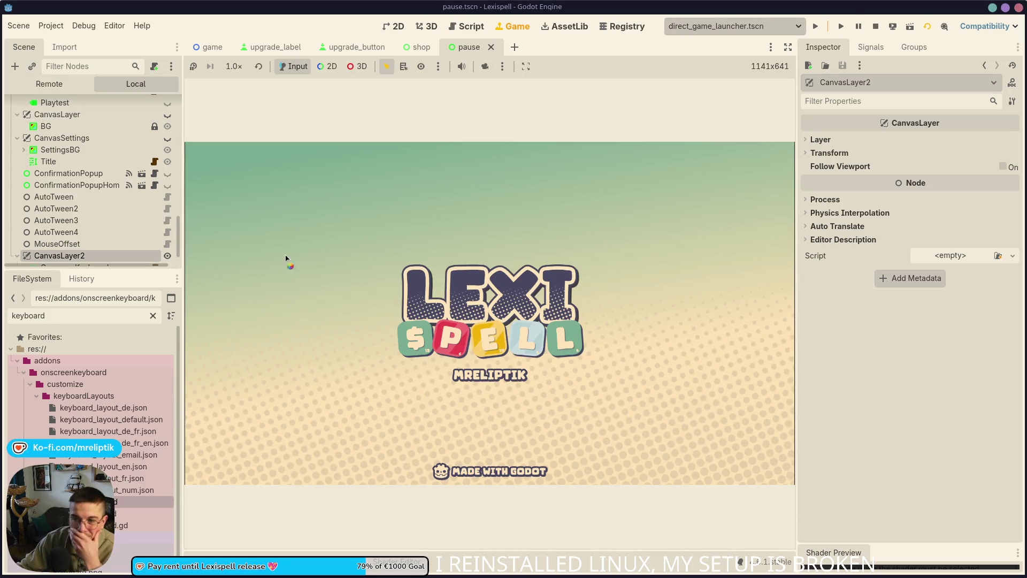
scroll(83, 245, down, 1)
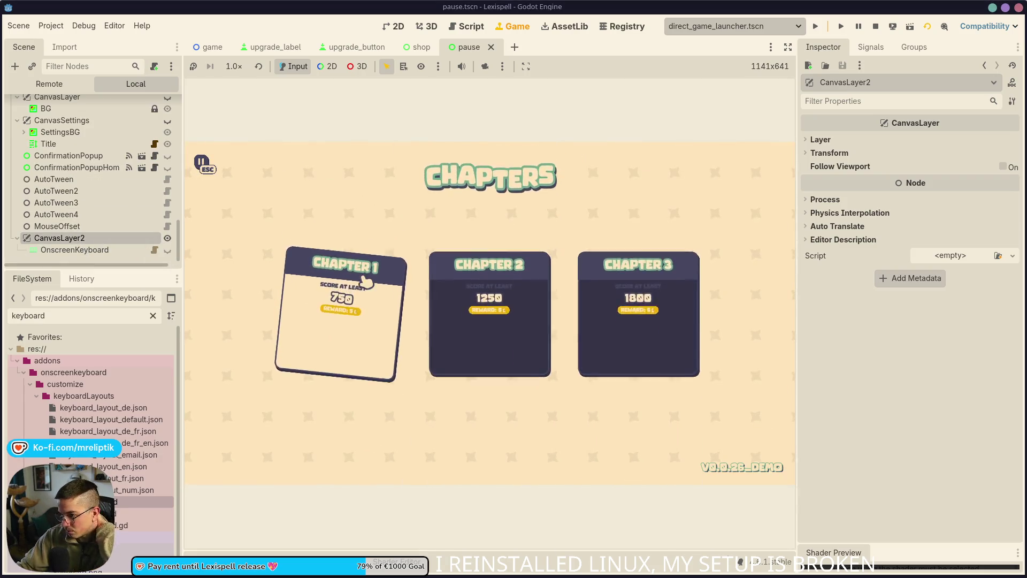
click(376, 289)
key(Escape)
click(323, 286)
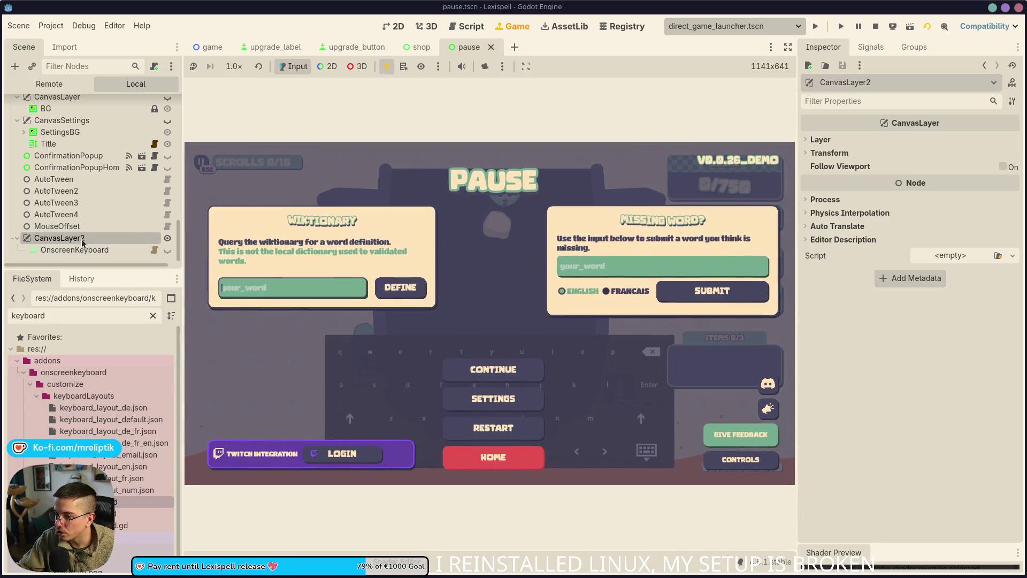
- Set CanvasLayer2's layer to 2, above the existing CanvasLayer, and return to the game
key(ctrl+F1)
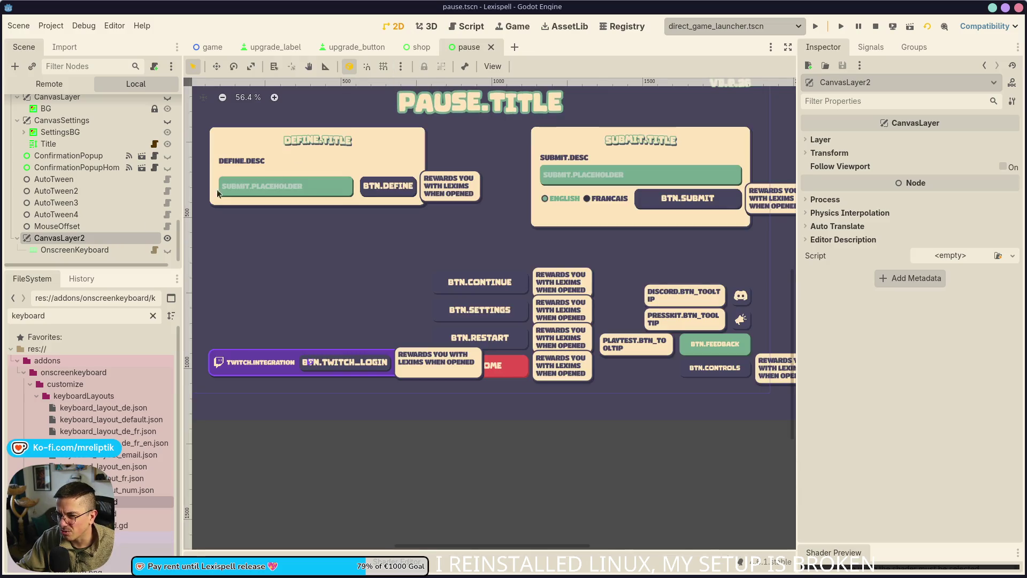
scroll(69, 185, up, 4)
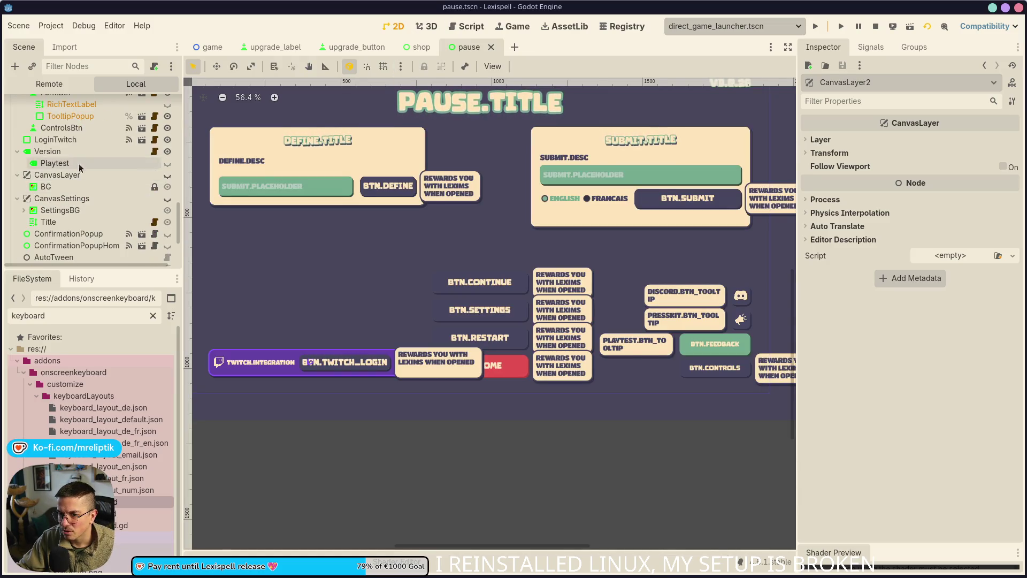
click(75, 175)
scroll(86, 235, down, 3)
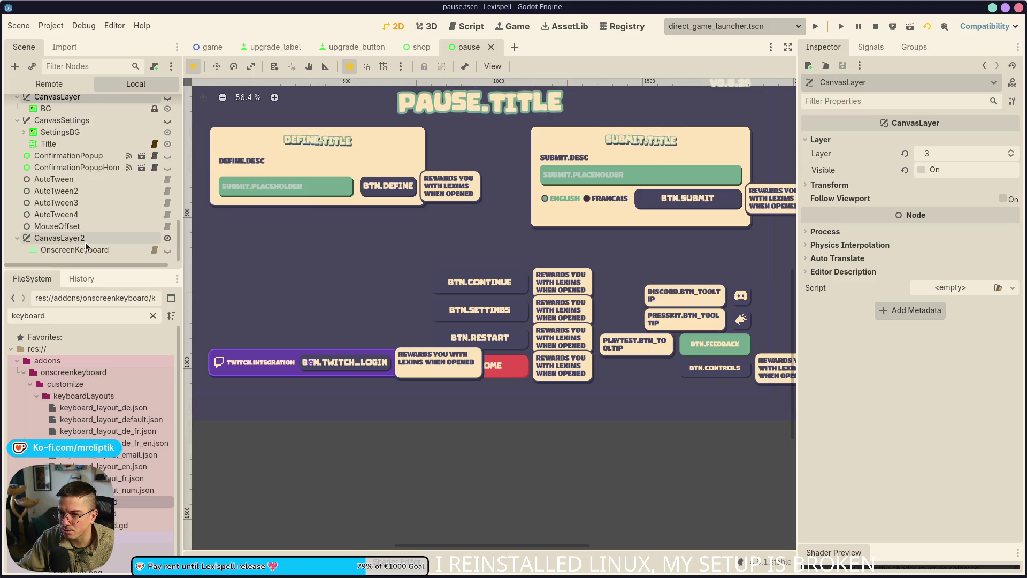
click(85, 238)
click(1011, 152)
click(514, 27)
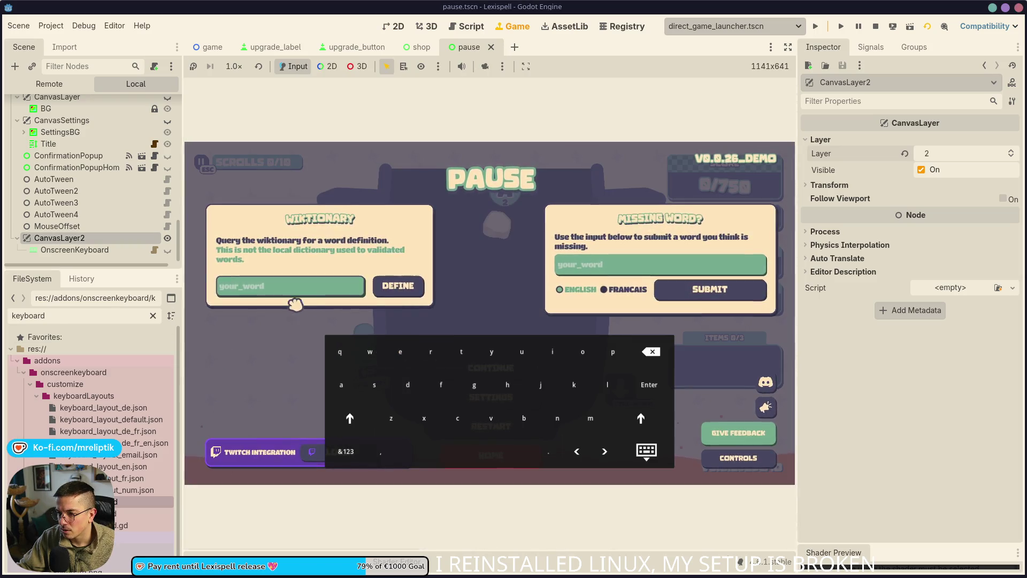
- Move focus across the on-screen keys with the arrow keys and activate the hide-keyboard key with Enter
key(Right)
key(Right)
key(Right)
key(Down)
key(Down)
key(Right)
key(Right)
key(Right)
key(Right)
key(Down)
key(Left)
key(Left)
key(Left)
key(Left)
key(Left)
key(Left)
key(Up)
key(Right)
key(Right)
key(Right)
key(Right)
key(Right)
key(Right)
key(Right)
key(Up)
key(Up)
key(Right)
key(Left)
key(Left)
key(Down)
key(Down)
key(Right)
key(Right)
key(Down)
key(Up)
key(Down)
key(Return)
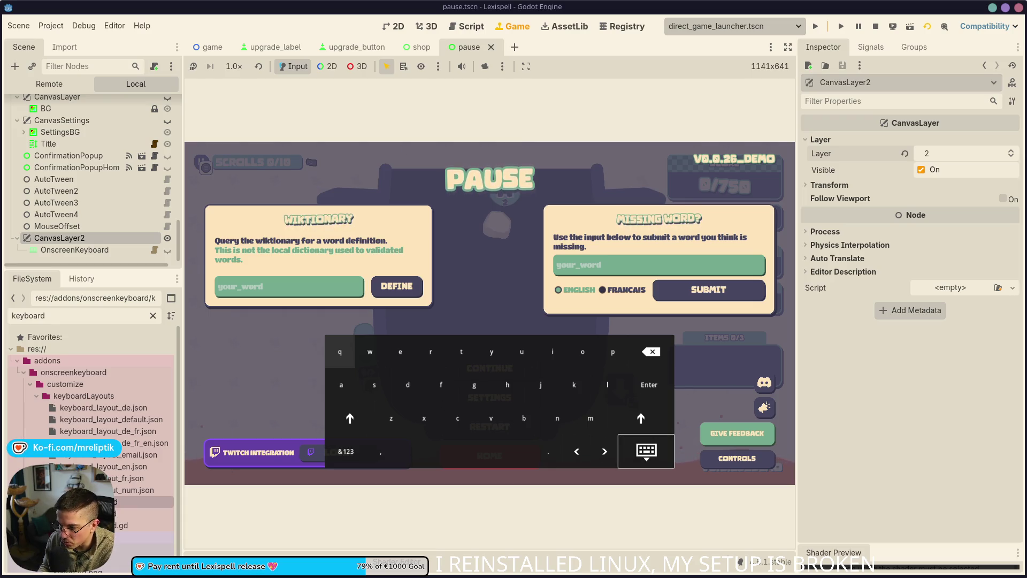
key(Return)
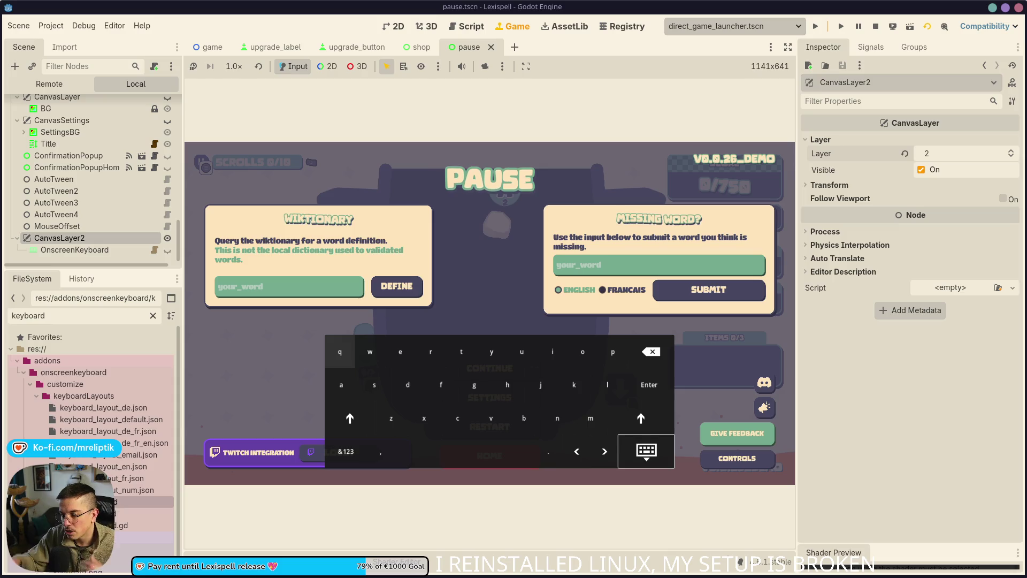
- Focus the Wiktionary field, Tab on to the ENGLISH option, then stop the game with F8
click(278, 290)
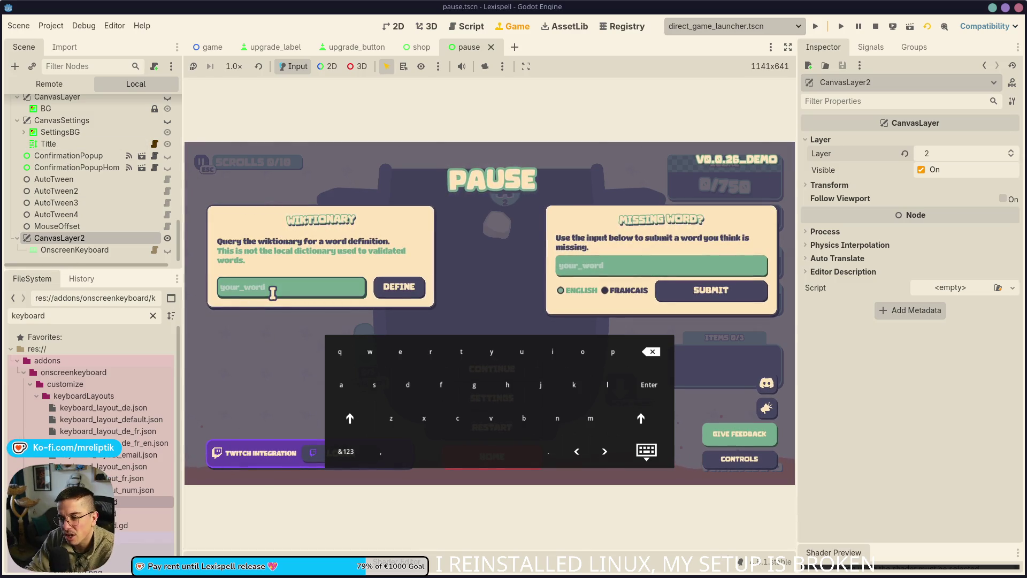
key(Tab)
key(Tab)
key(Tab)
key(Tab)
key(Tab)
key(Tab)
key(Tab)
key(Tab)
key(Tab)
key(Tab)
key(Tab)
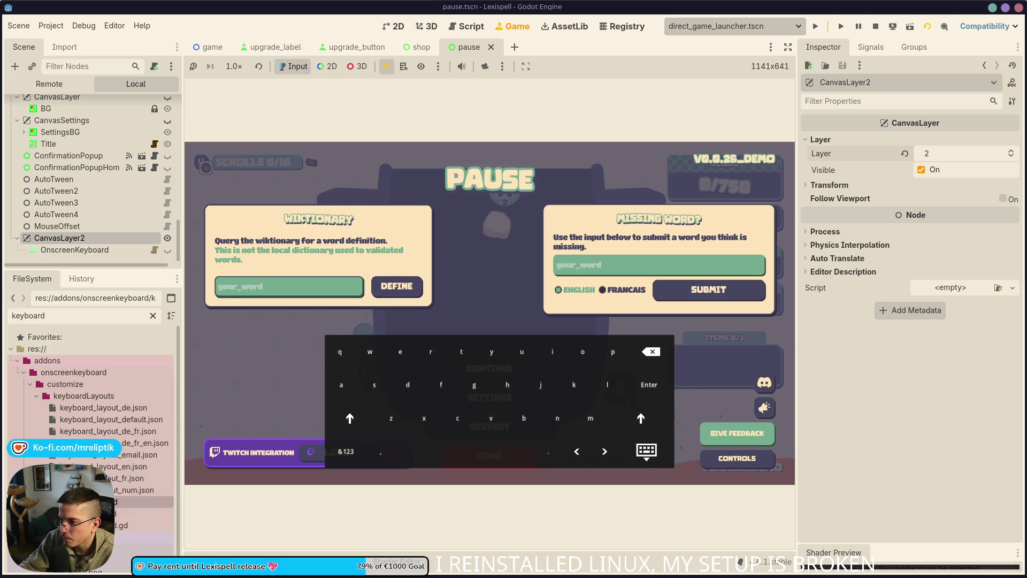
key(F8)
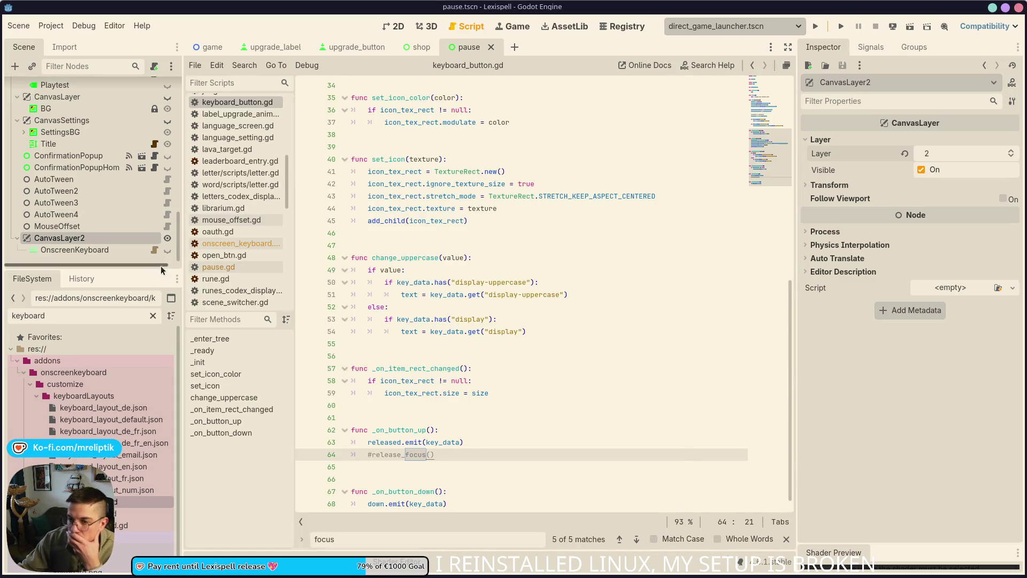
- Open onscreen_keyboard.gd and inspect InputEventMouseButton and released on lines 137-138
click(154, 249)
double_click(452, 345)
scroll(463, 353, down, 3)
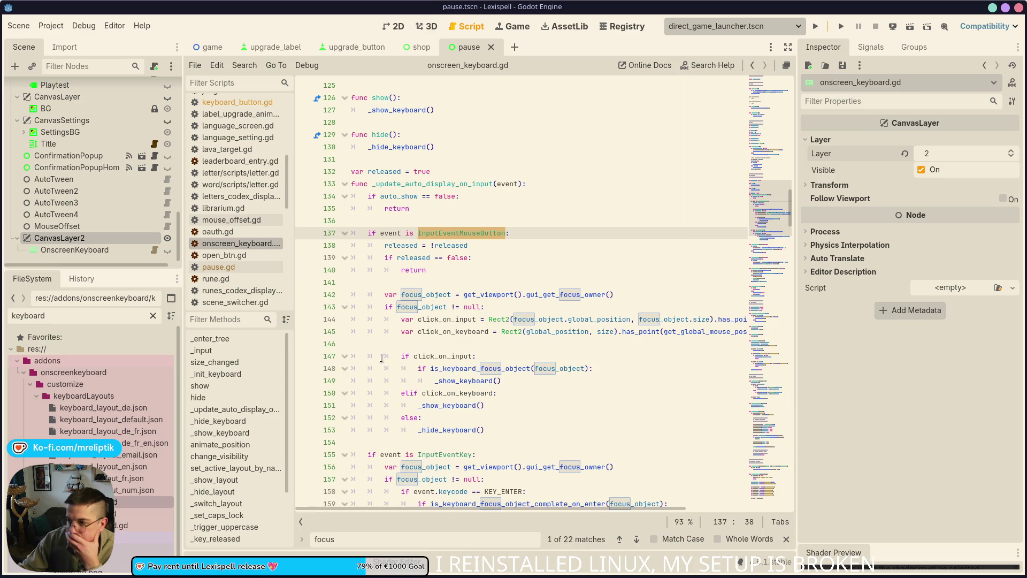
double_click(399, 244)
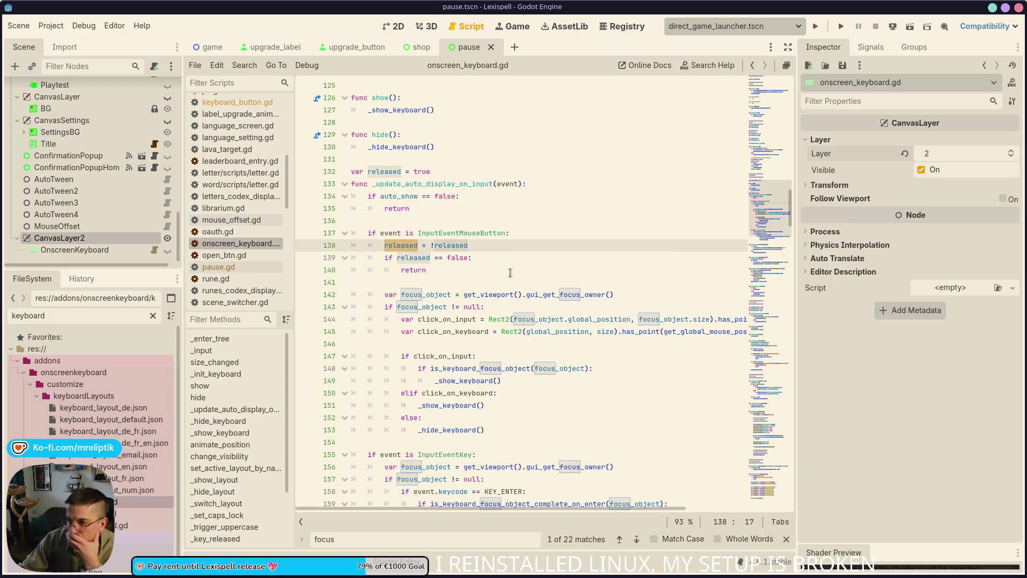
double_click(461, 233)
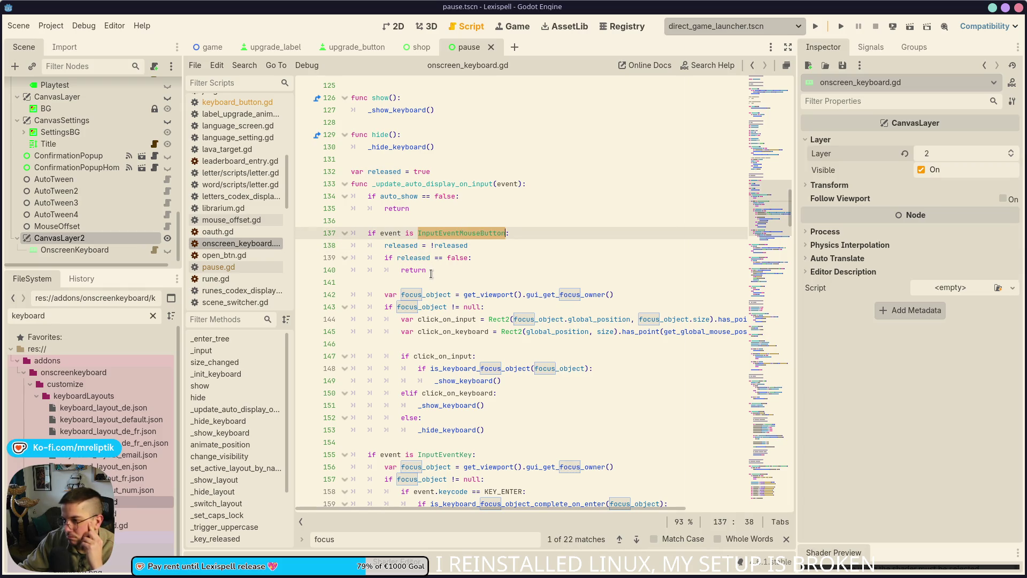
click(505, 233)
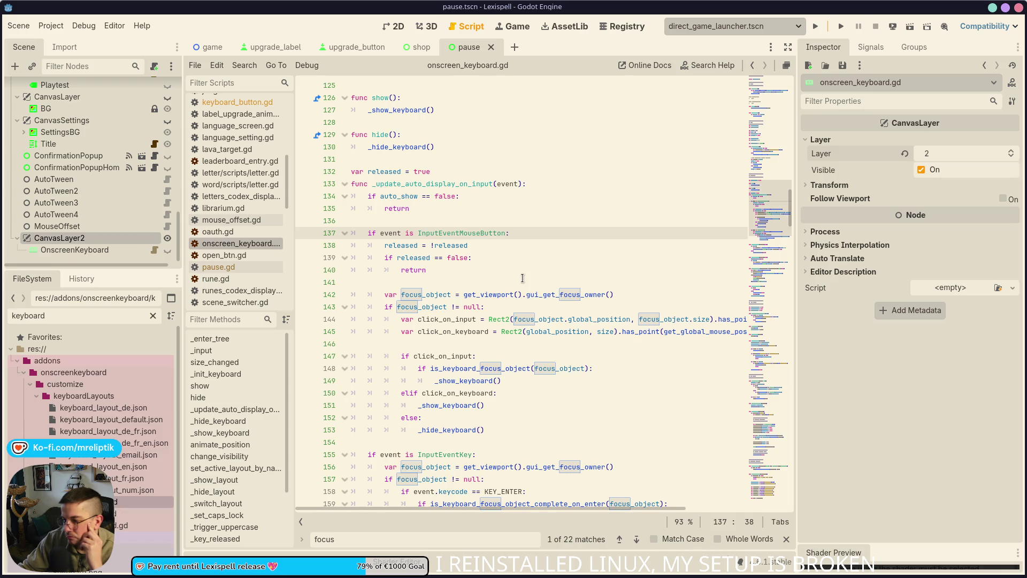
scroll(517, 278, down, 4)
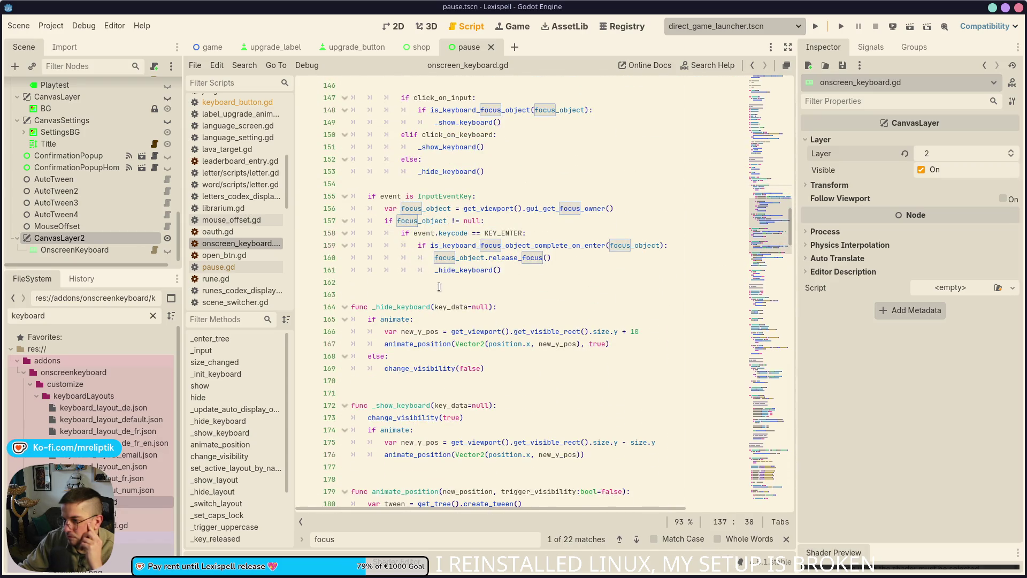
- Trace focus_object on line 160 and click_on_input on line 147
double_click(460, 369)
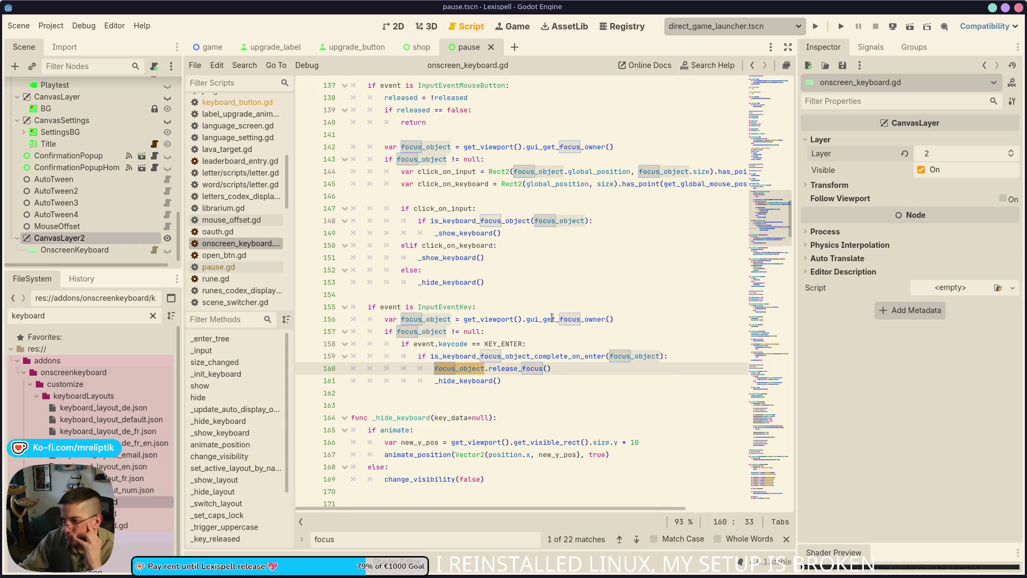
mouse_move(511, 344)
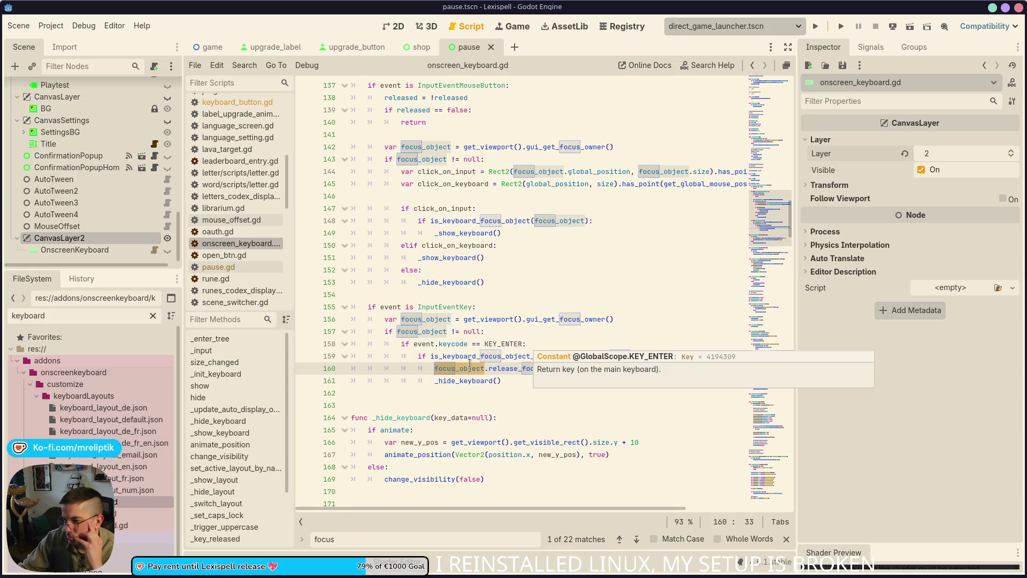
mouse_move(480, 363)
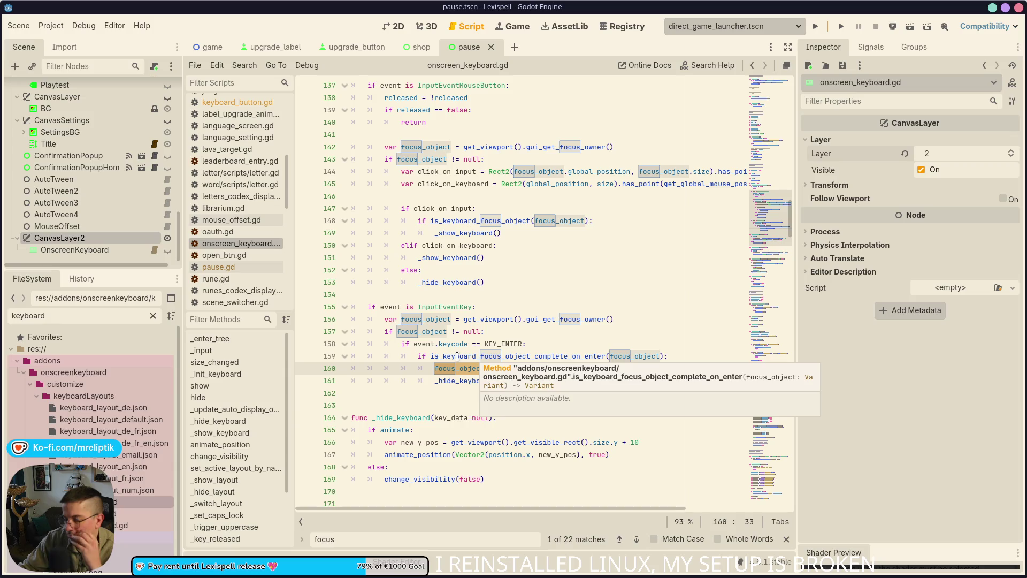
mouse_move(612, 577)
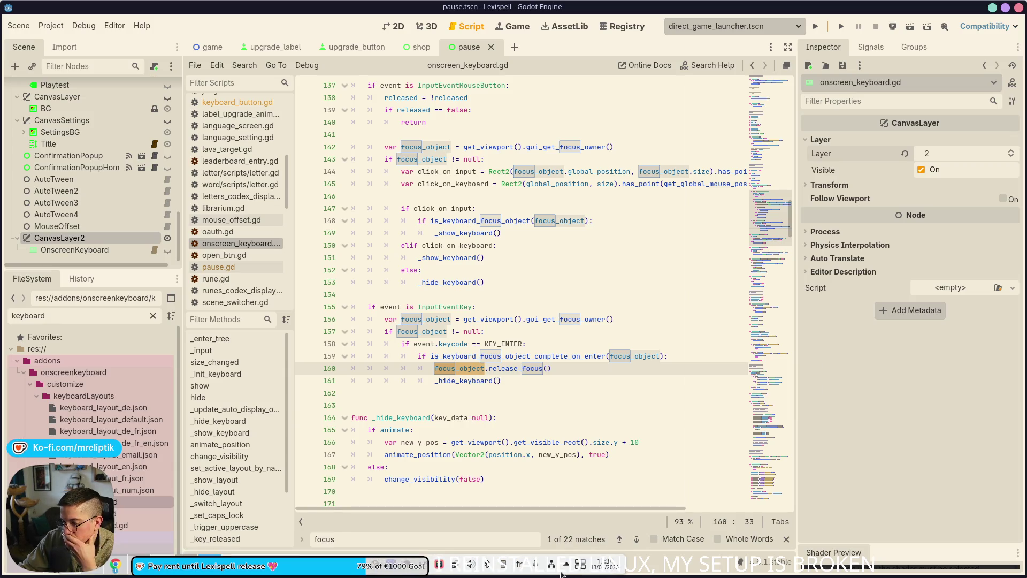
scroll(383, 237, up, 4)
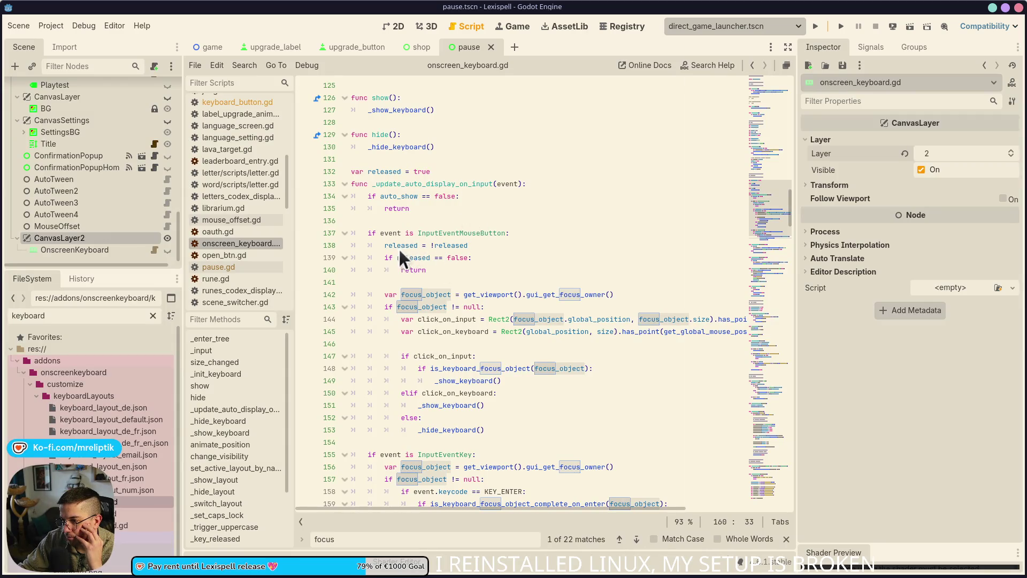
double_click(450, 356)
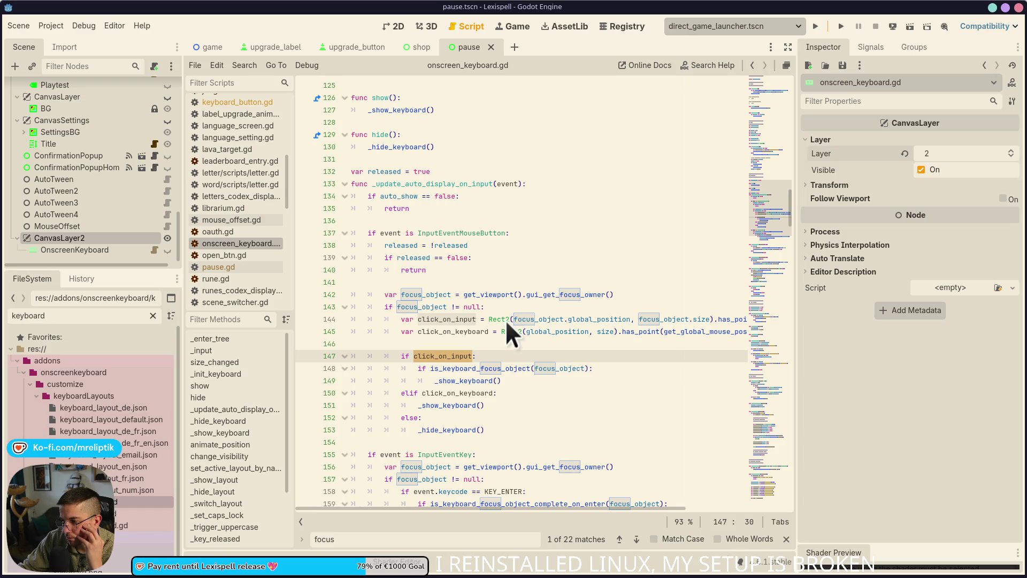
- Inspect focus_object, click_on_input and click_on_keyboard on lines 142-145, then leave Godot for VS Code
mouse_move(506, 321)
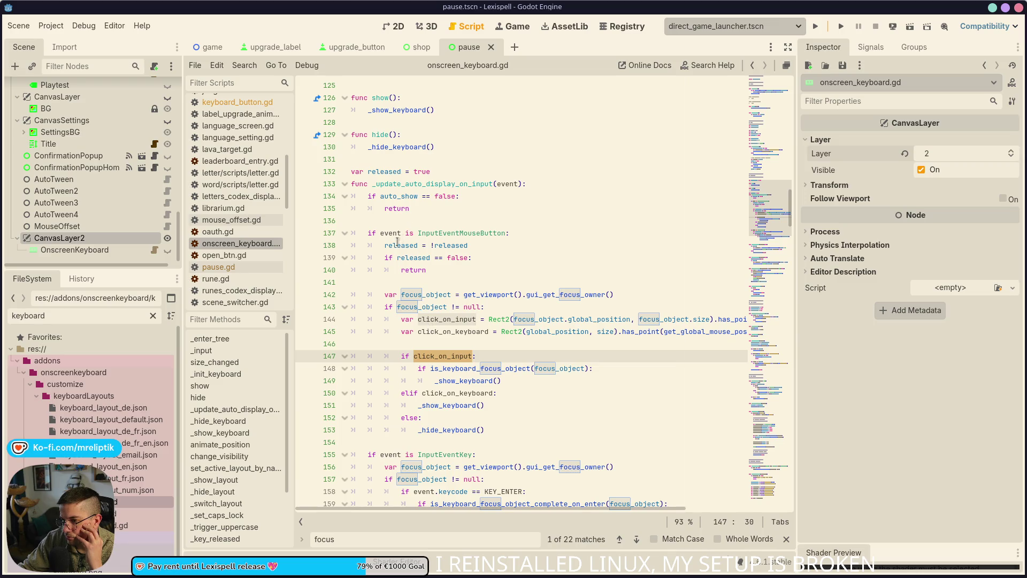
double_click(425, 294)
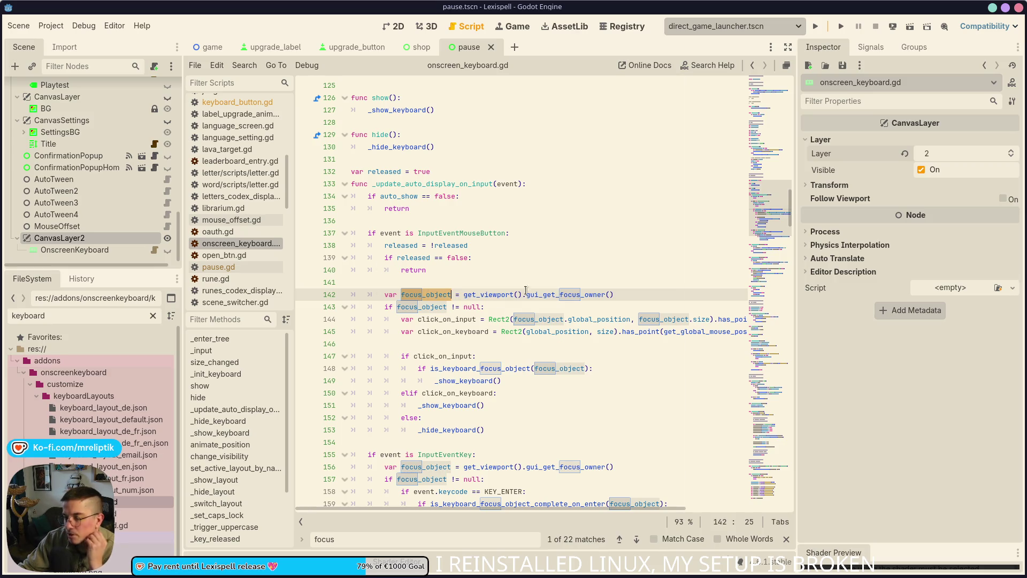
double_click(423, 307)
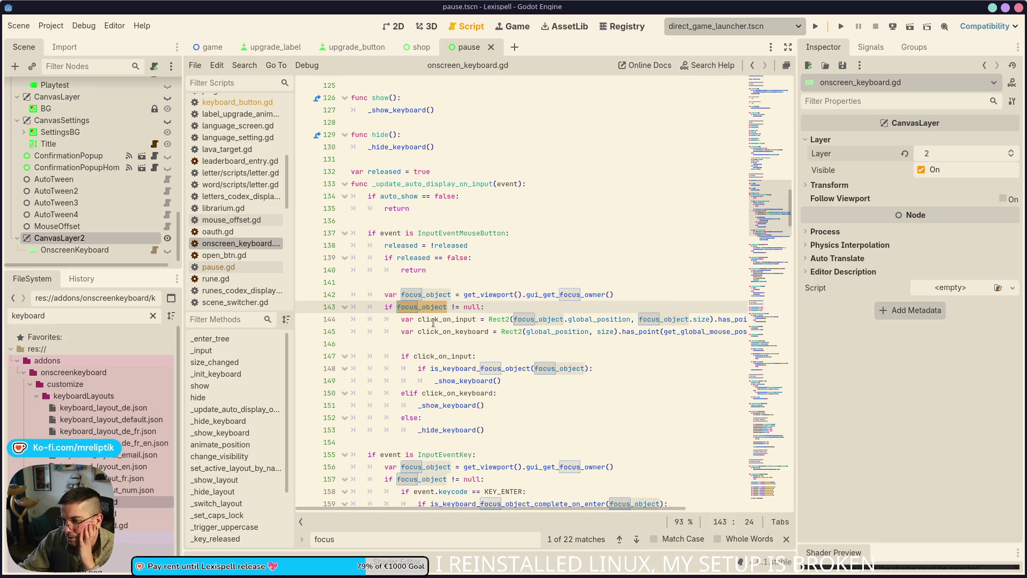
double_click(433, 319)
double_click(426, 332)
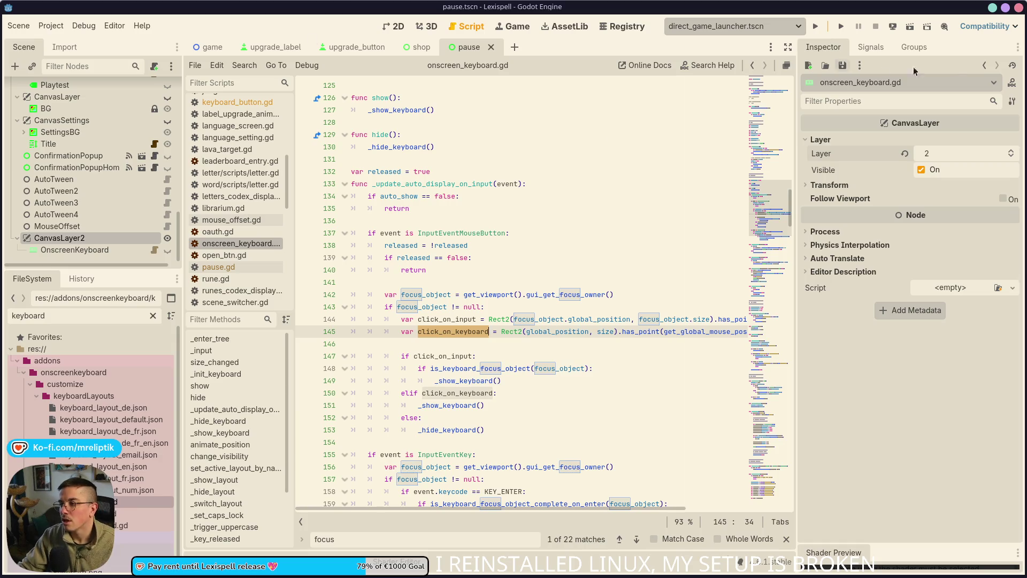
click(1017, 7)
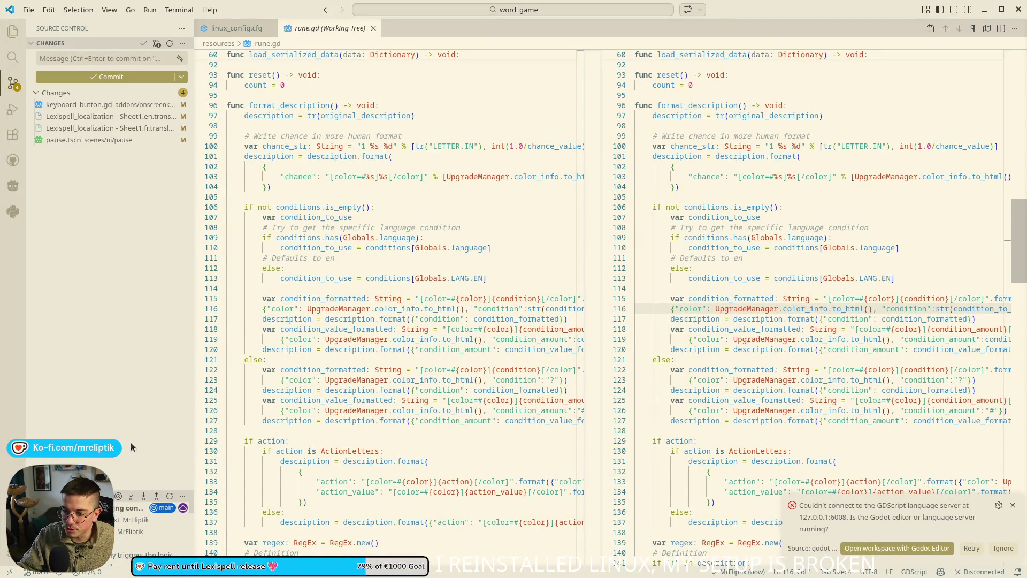
- Review the keyboard_button.gd and pause.tscn diffs among the four changed files, then close VS Code
mouse_move(185, 576)
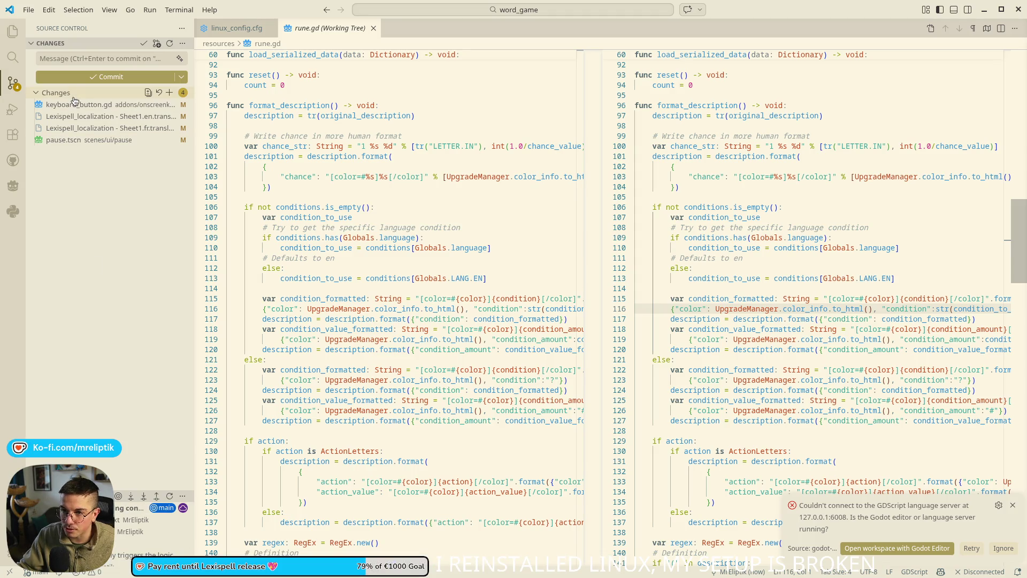
click(76, 105)
click(70, 140)
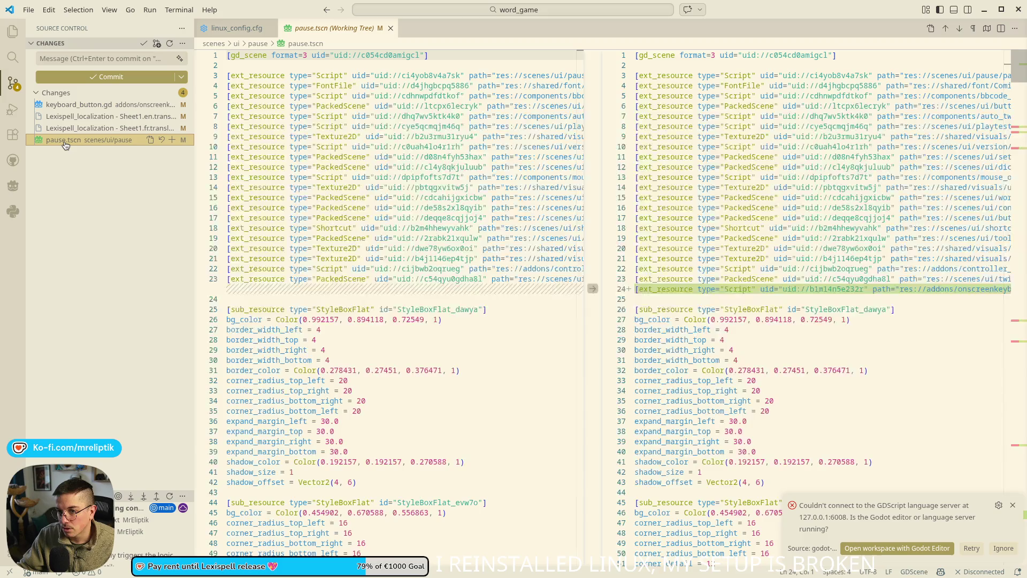
shift+click(76, 109)
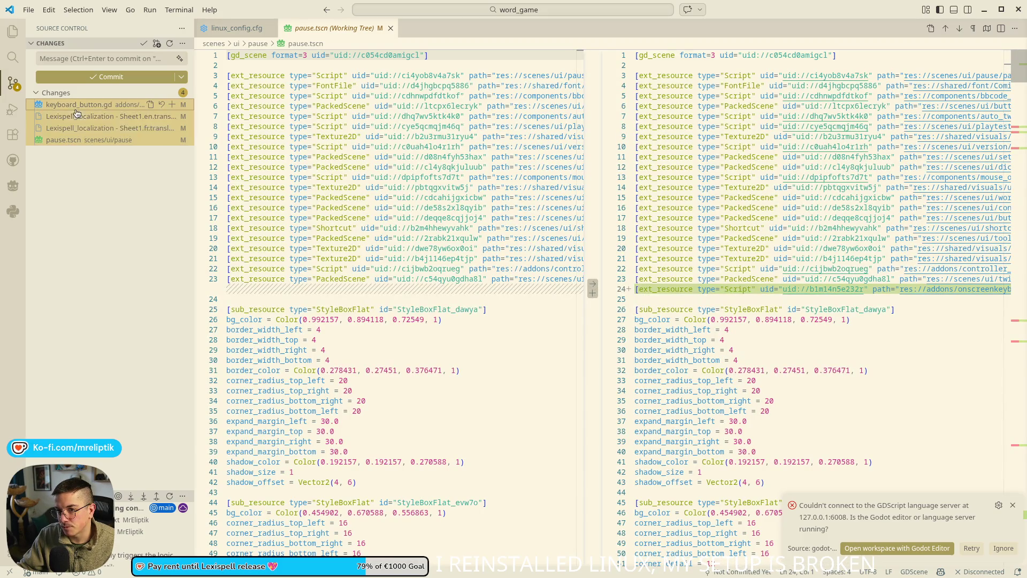
click(84, 221)
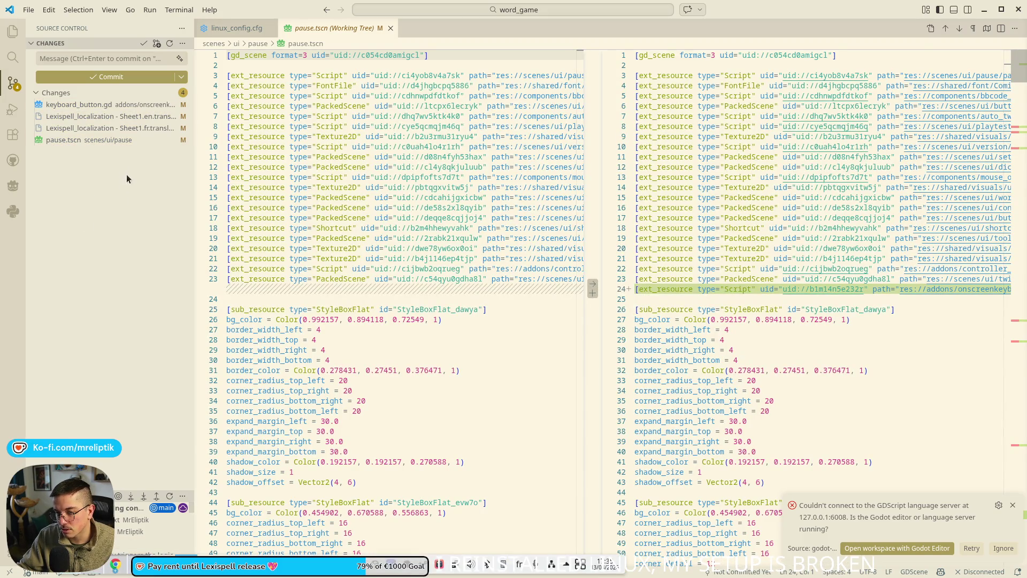
click(1002, 10)
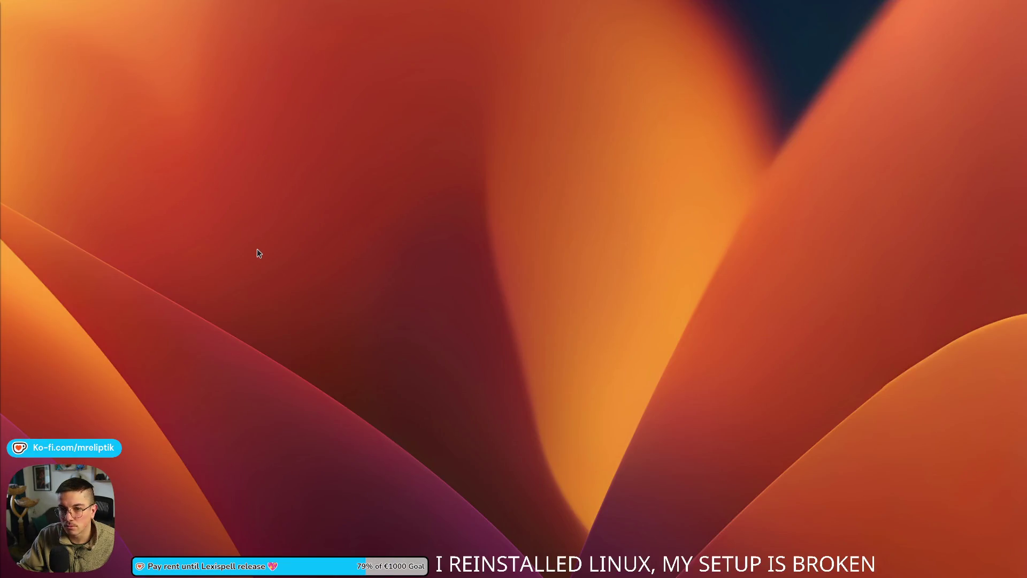